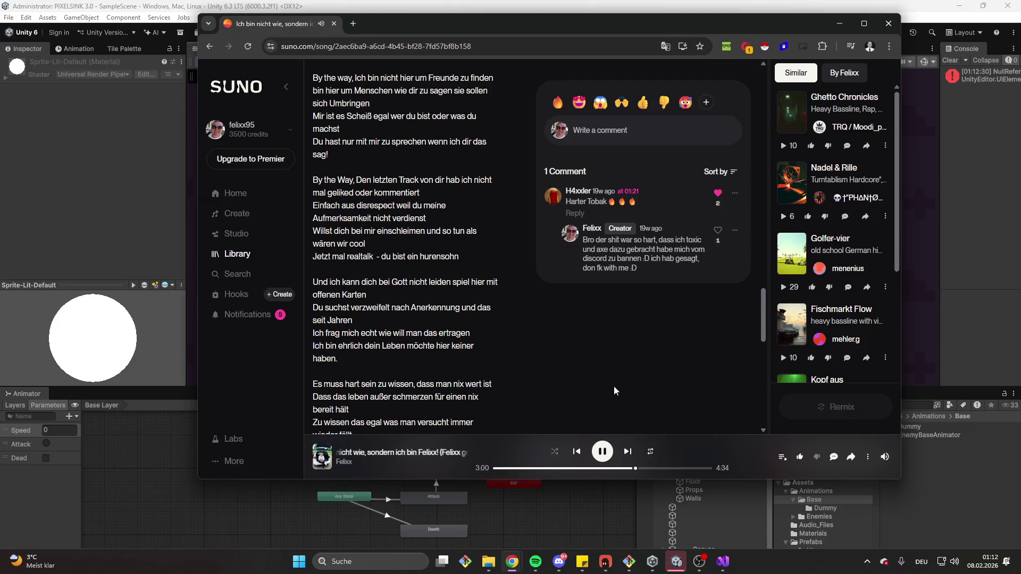
Scroll through the song's remaining lyrics, then pause playback at 4:15.
scroll(614, 385, down, 1)
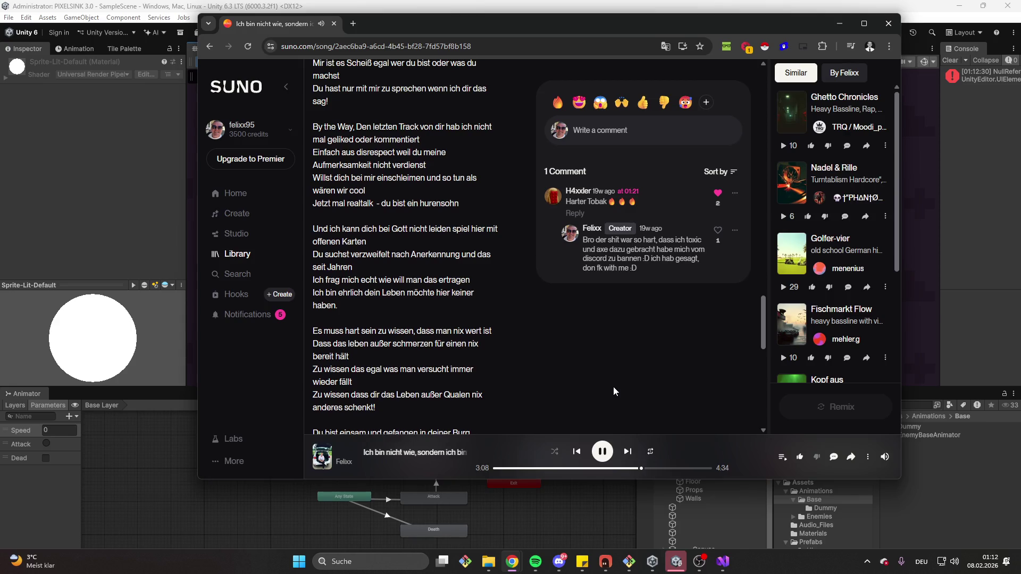
scroll(614, 387, down, 1)
scroll(615, 381, down, 1)
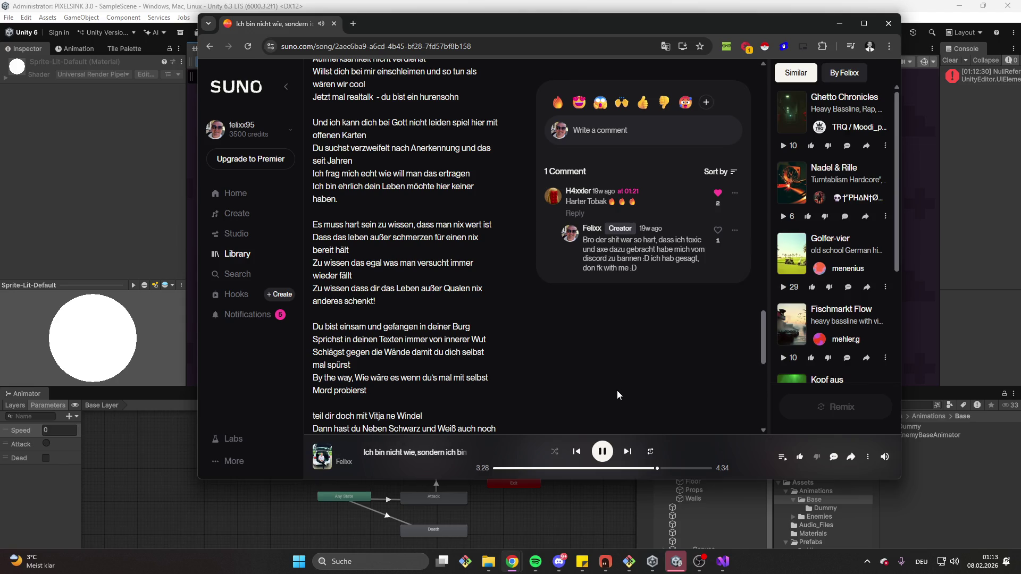
scroll(614, 401, down, 6)
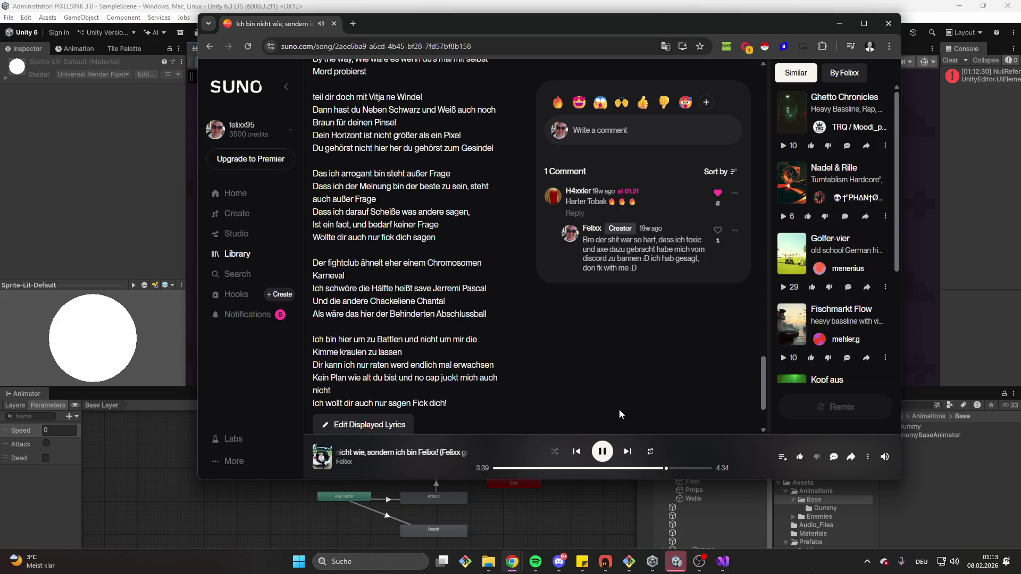
scroll(621, 408, down, 1)
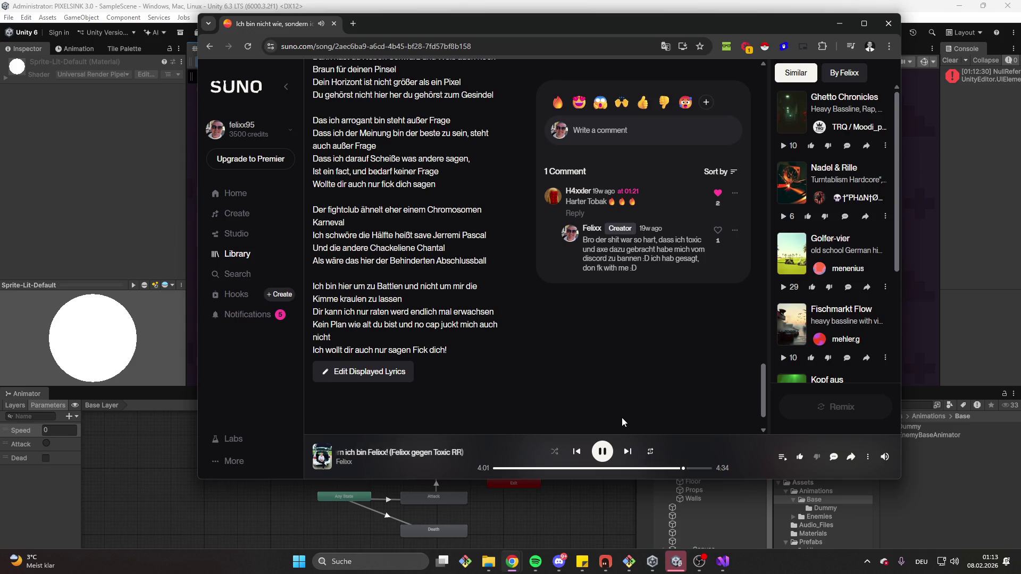
scroll(622, 410, down, 1)
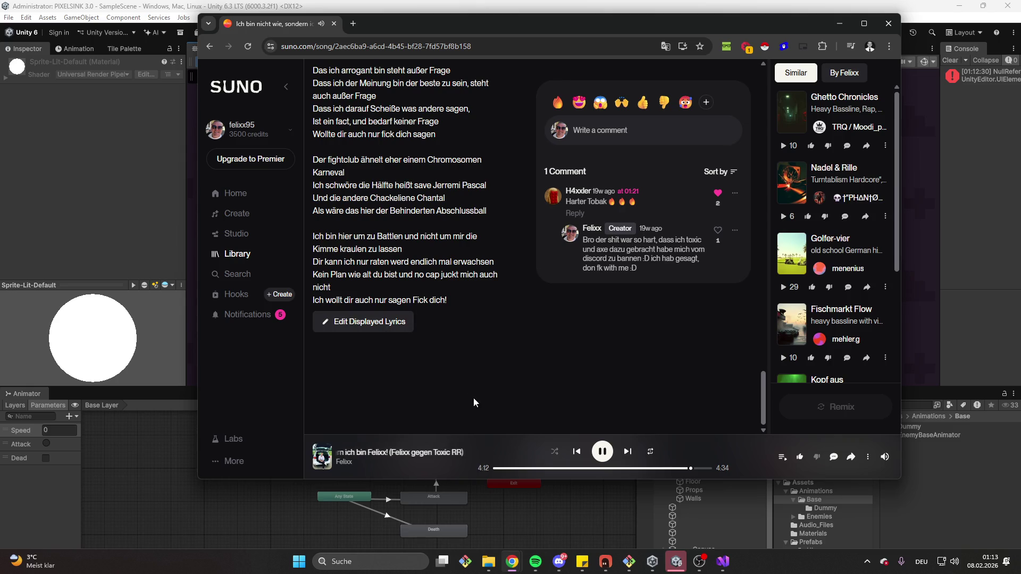
click(604, 456)
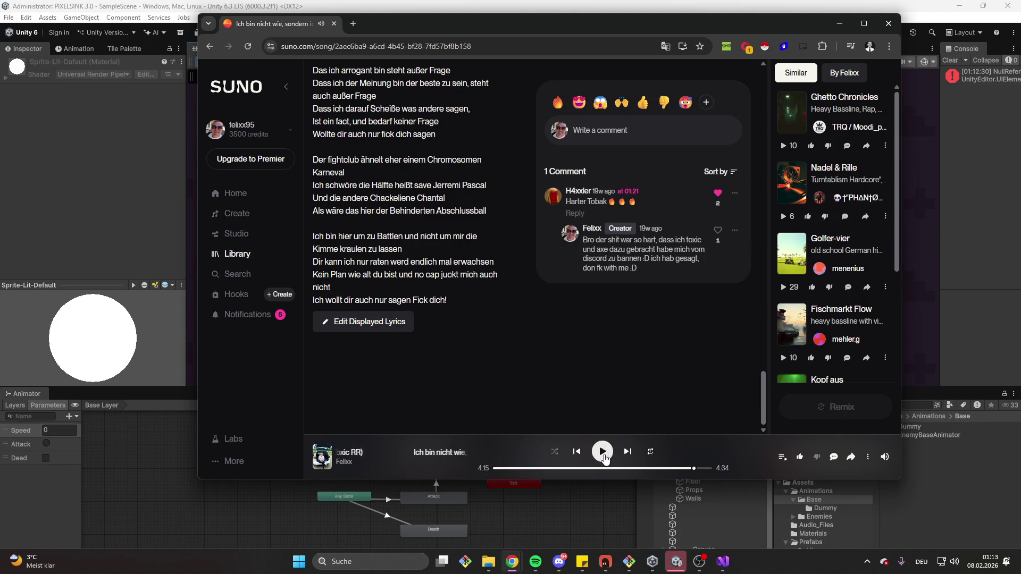
Go to the song Library and scroll through its list of songs.
scroll(494, 154, up, 1)
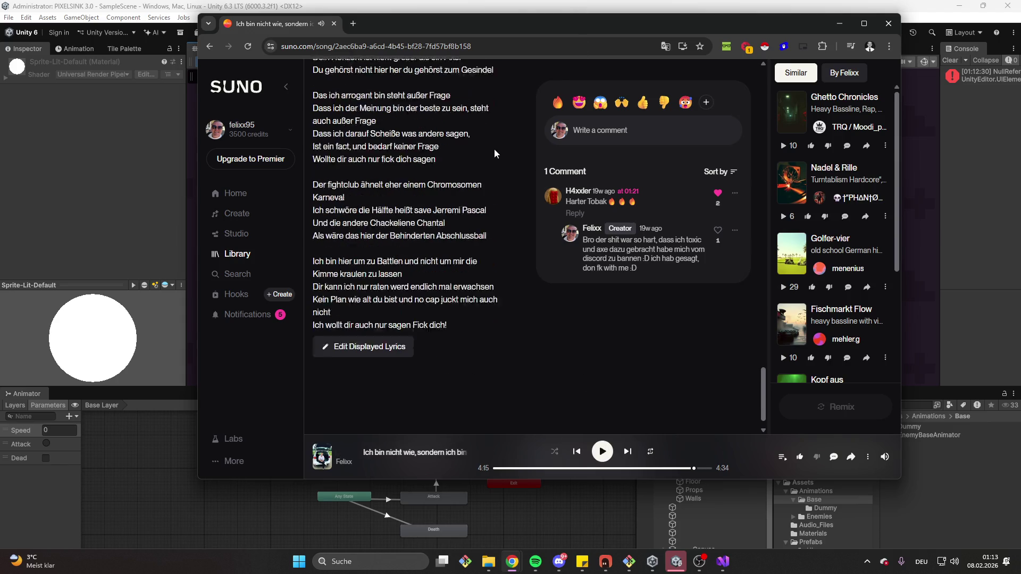
scroll(494, 151, up, 15)
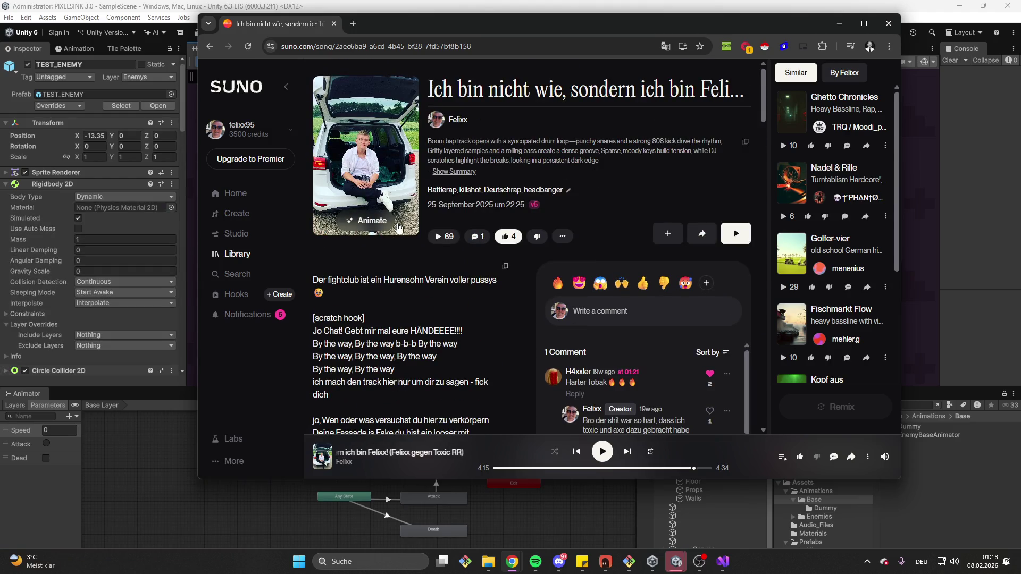
click(240, 255)
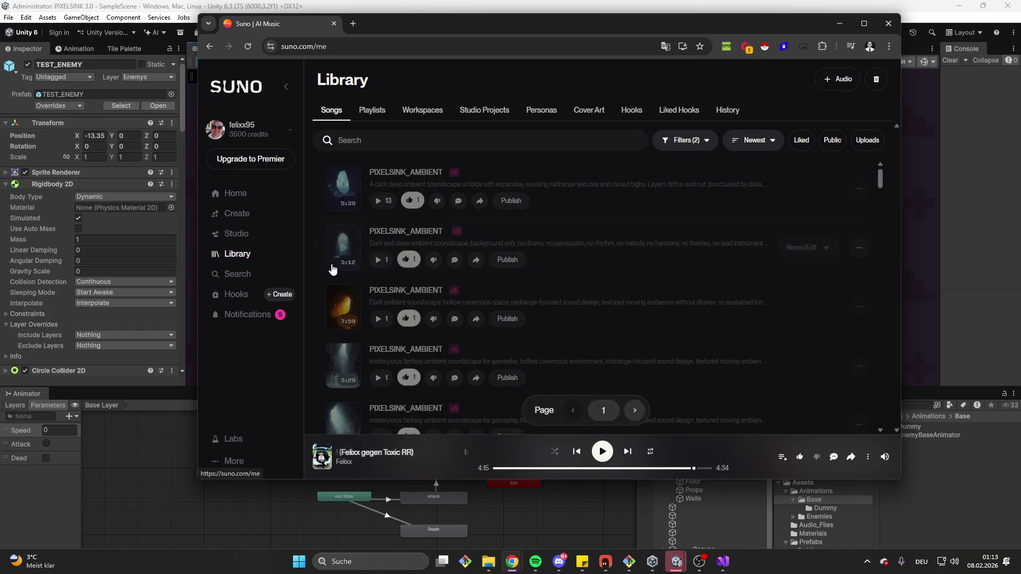
scroll(449, 292, down, 5)
scroll(521, 290, down, 10)
scroll(520, 293, down, 10)
scroll(515, 298, down, 10)
scroll(515, 295, down, 10)
scroll(514, 292, down, 10)
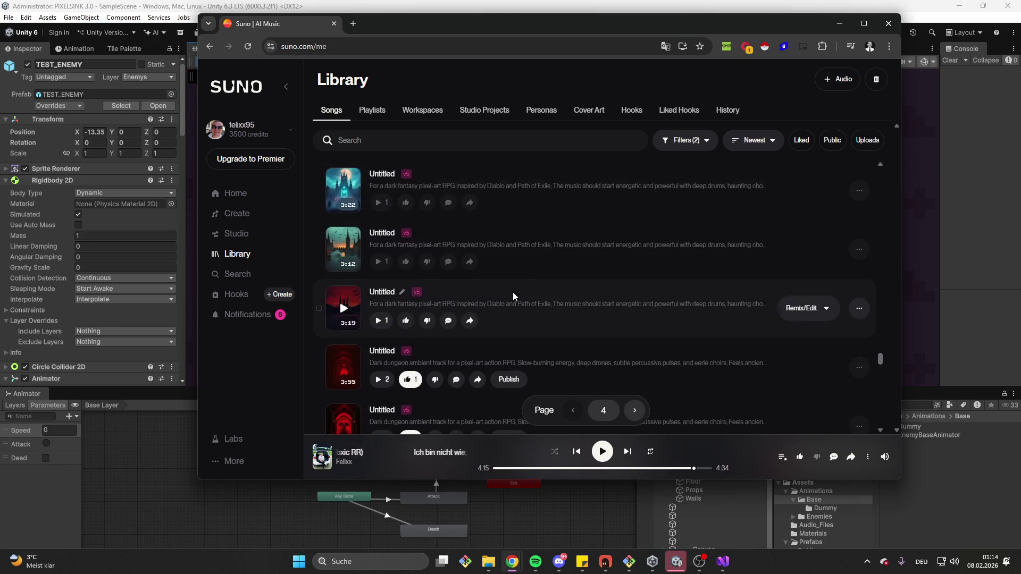
scroll(513, 292, down, 10)
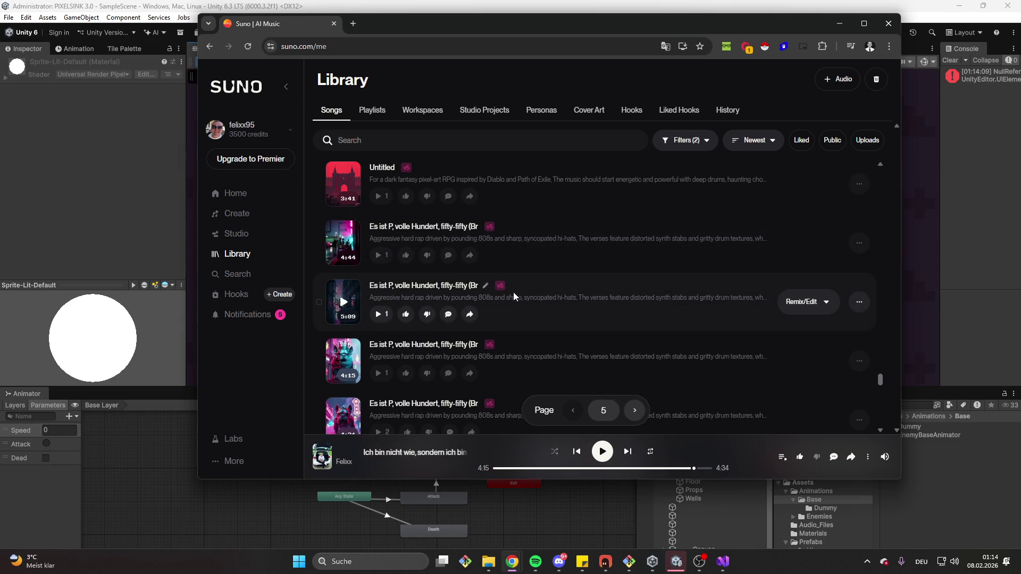
scroll(571, 290, up, 5)
scroll(570, 292, down, 10)
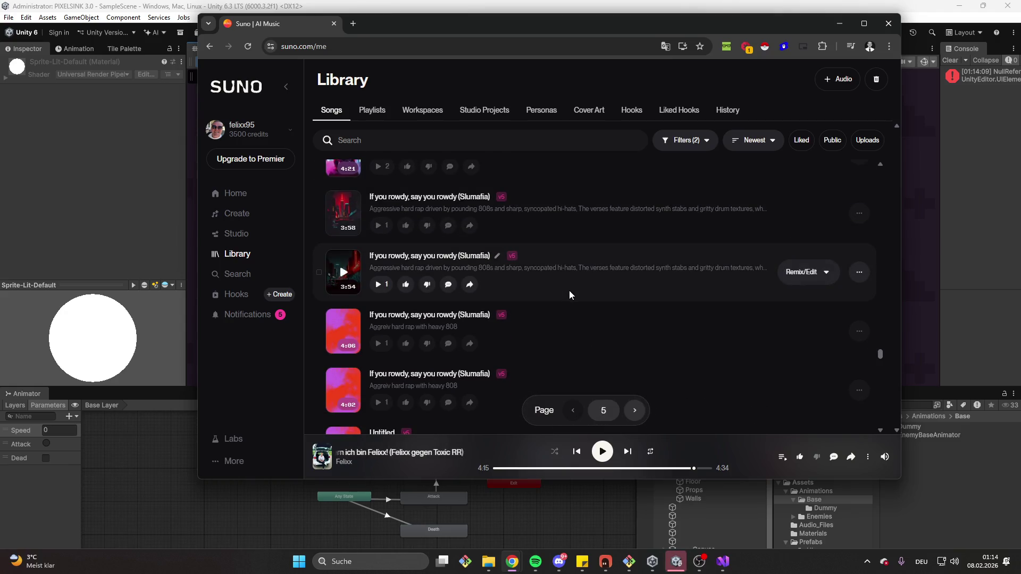
Filter the Library to liked songs, open 'Ich bin der King', and return.
click(802, 139)
scroll(579, 273, down, 10)
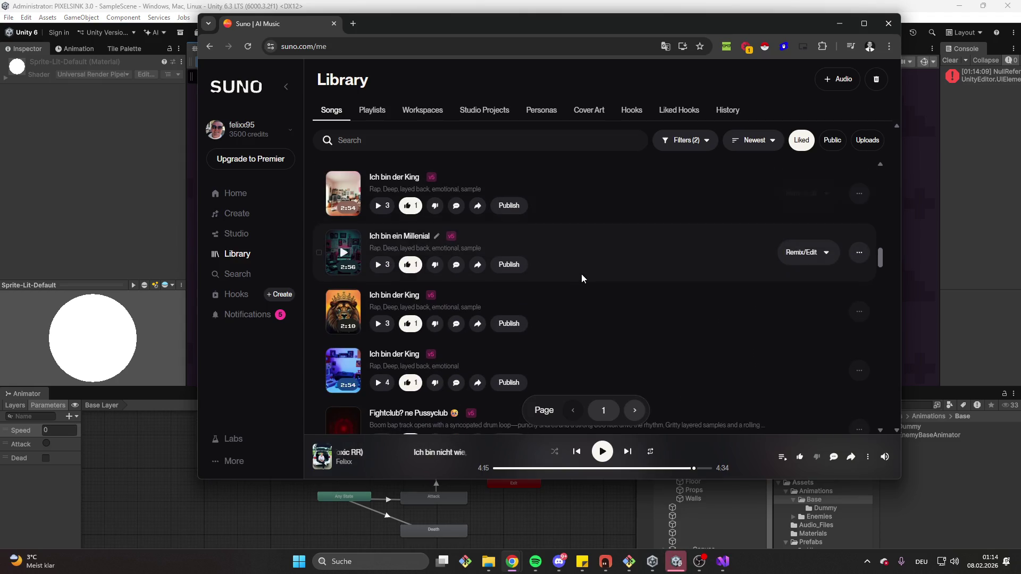
click(386, 301)
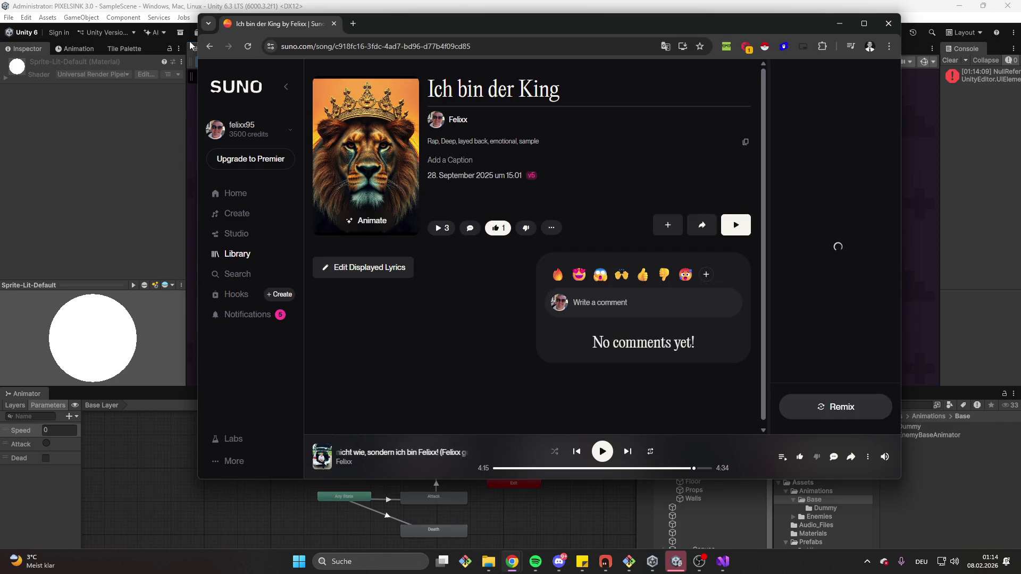
click(209, 46)
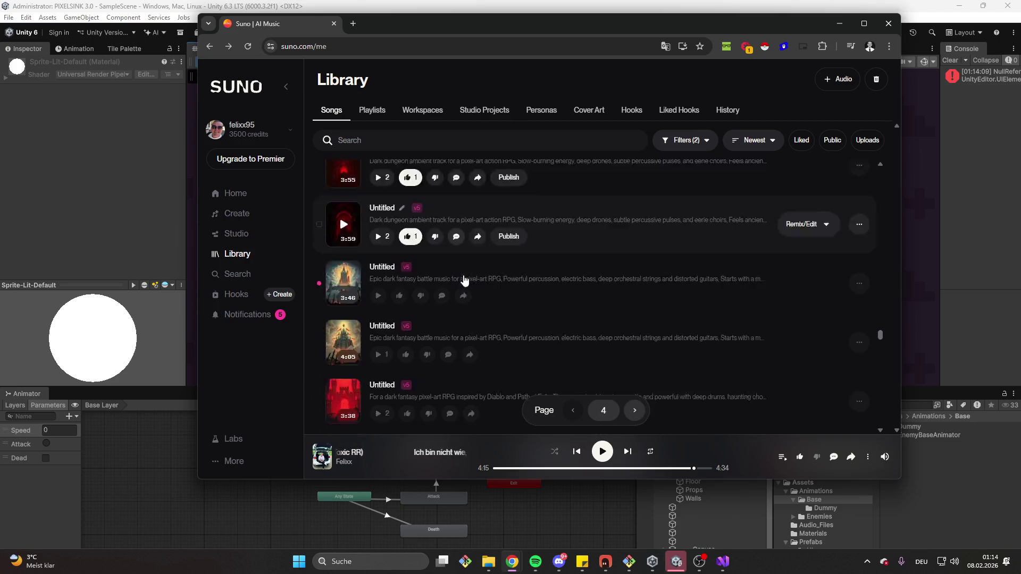
Reapply the Liked filter, then switch the Library to published (Public) songs.
click(802, 139)
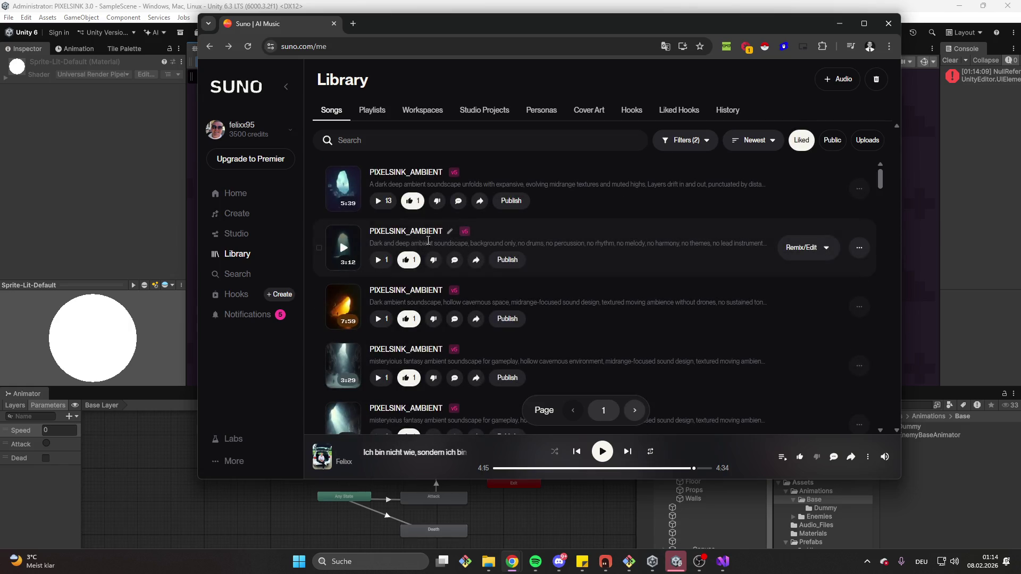
scroll(442, 269, down, 5)
click(828, 141)
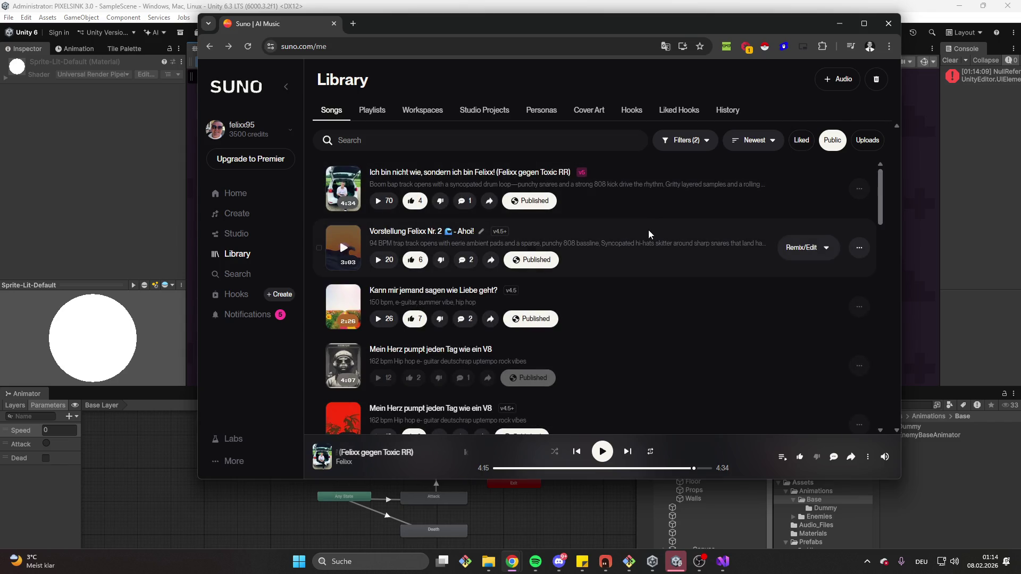
Play 'Hundertfünf kilo', browse its song page, then pause it.
scroll(649, 234, down, 1)
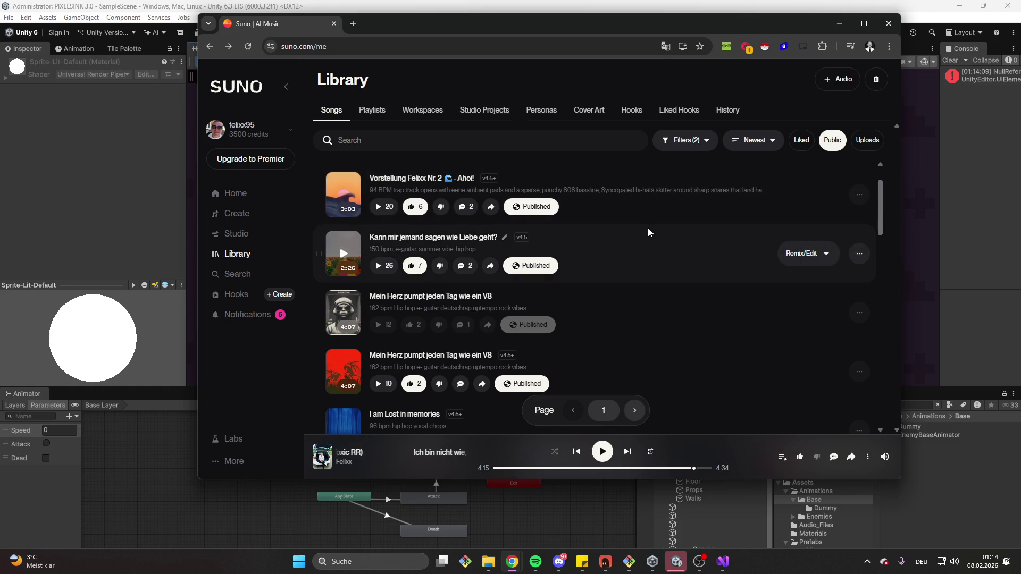
scroll(648, 232, down, 1)
scroll(649, 230, down, 1)
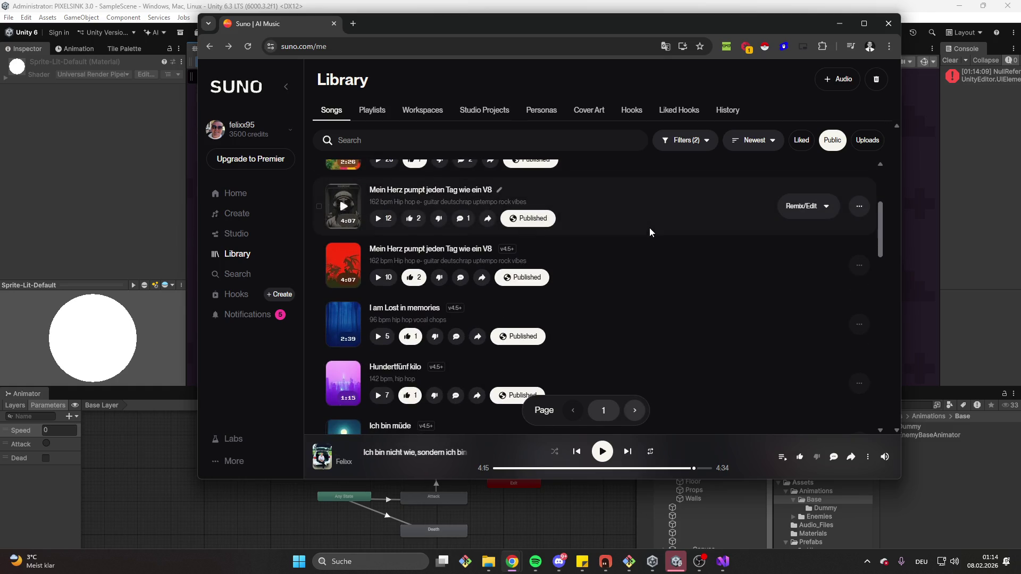
scroll(649, 228, down, 1)
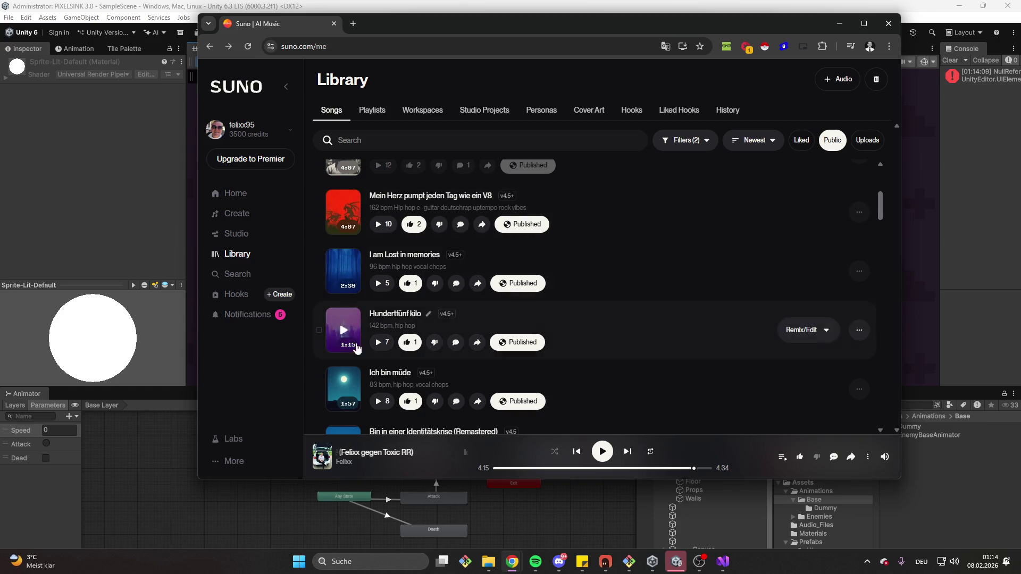
click(327, 332)
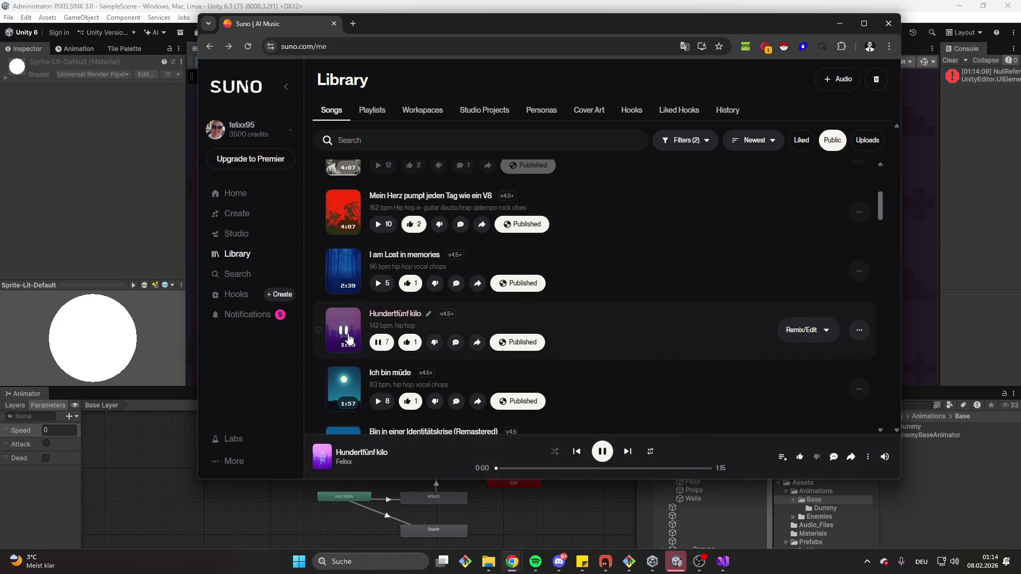
click(408, 317)
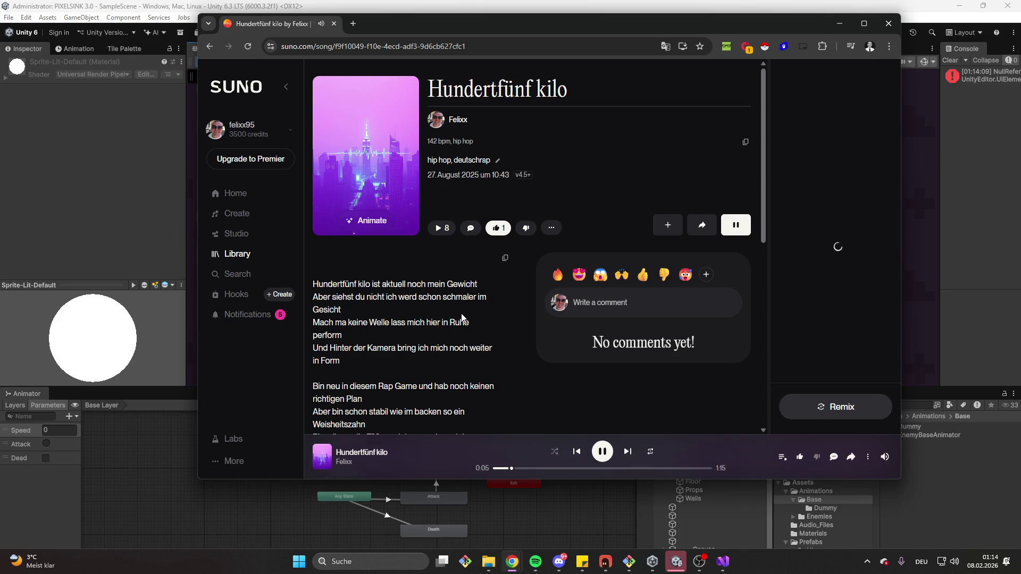
scroll(466, 318, down, 1)
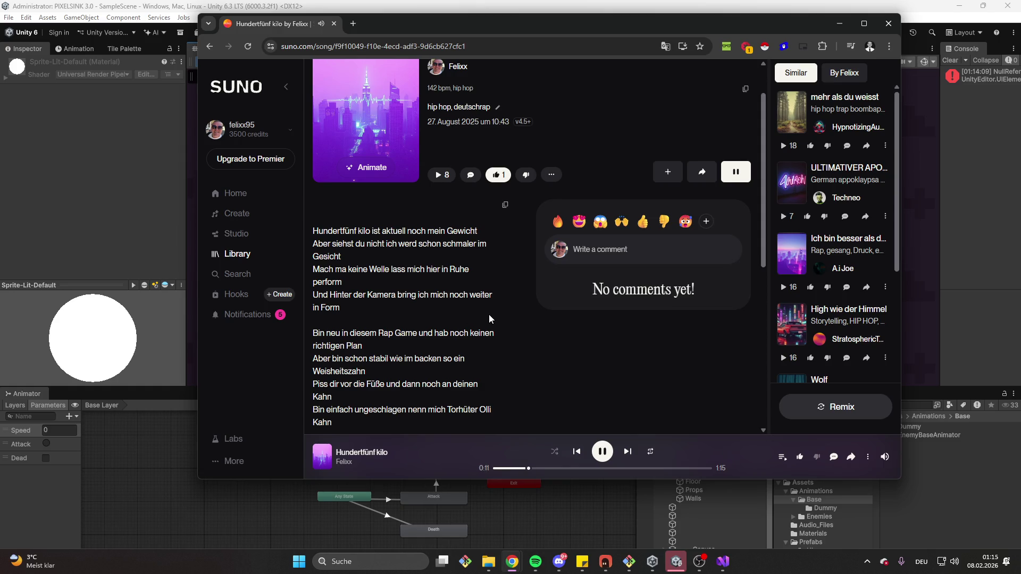
scroll(492, 316, down, 1)
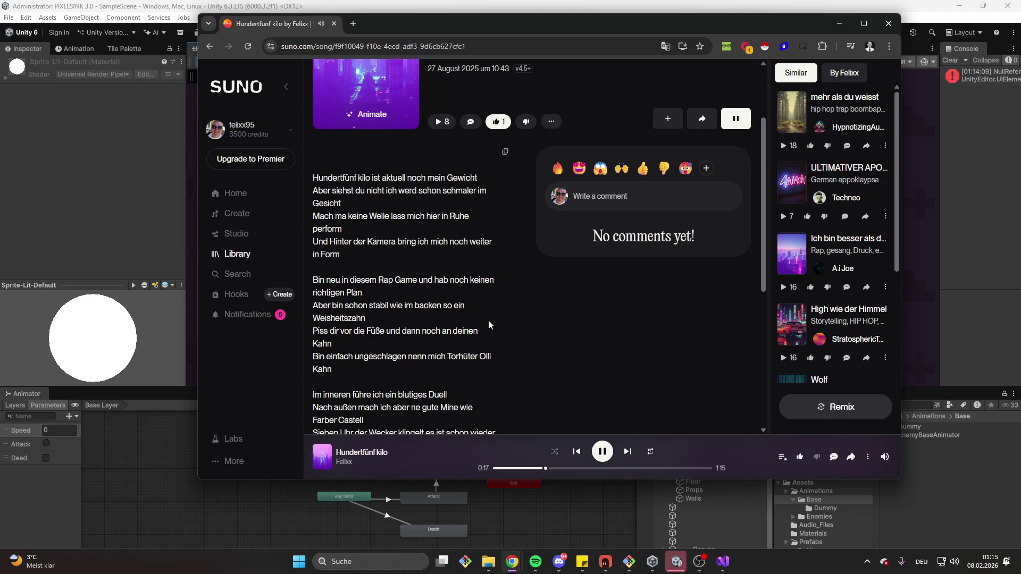
scroll(489, 324, down, 1)
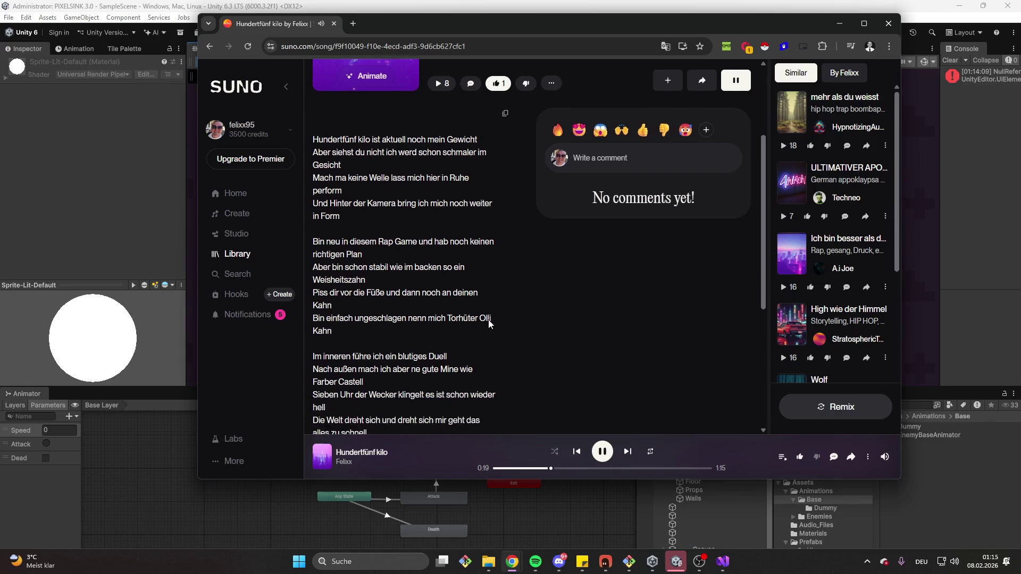
scroll(487, 261, up, 5)
click(736, 225)
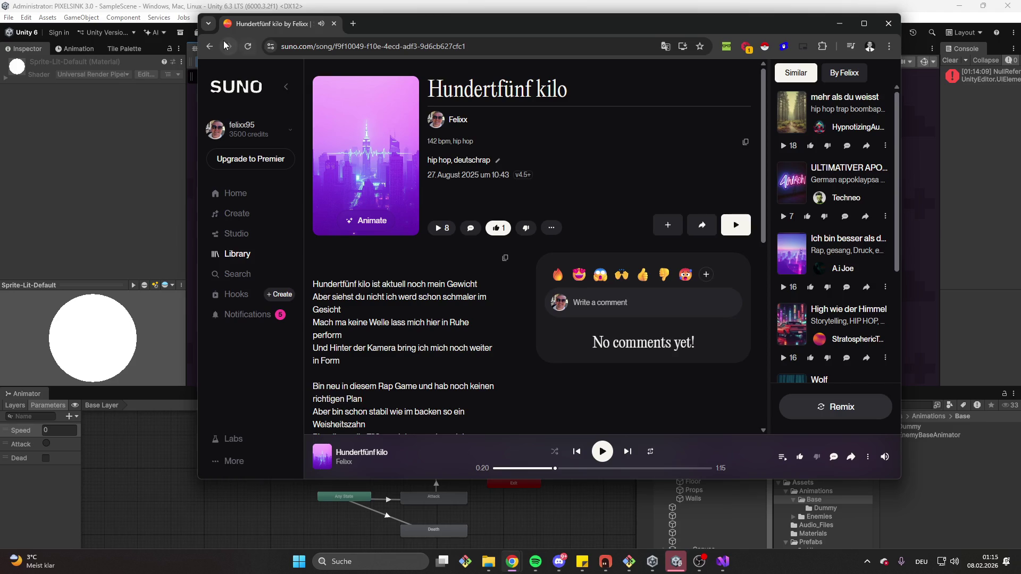
From the published songs in the Library, play 'Kann mir jemand sagen wie Liebe geht?' and open its page.
click(212, 47)
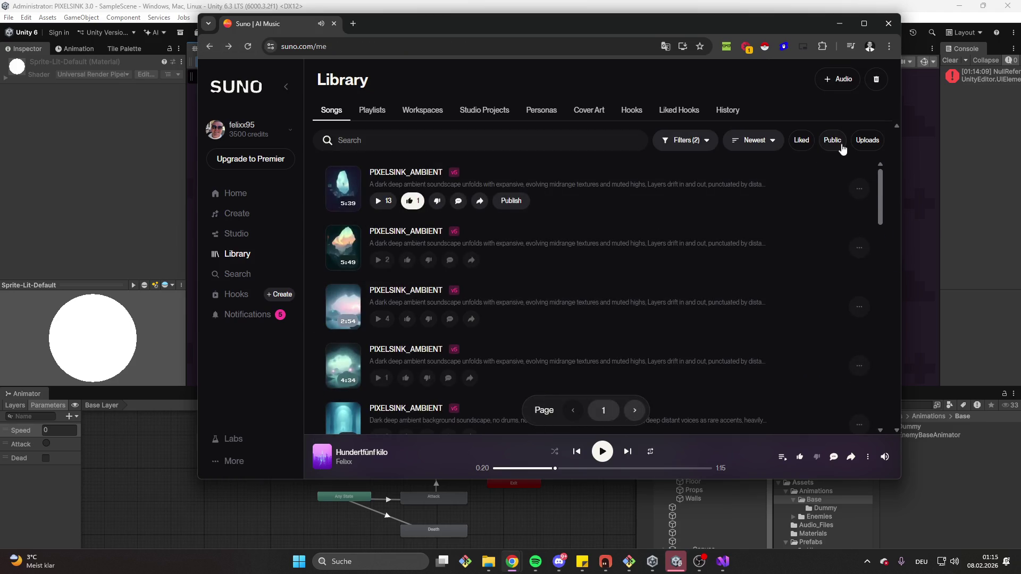
click(841, 147)
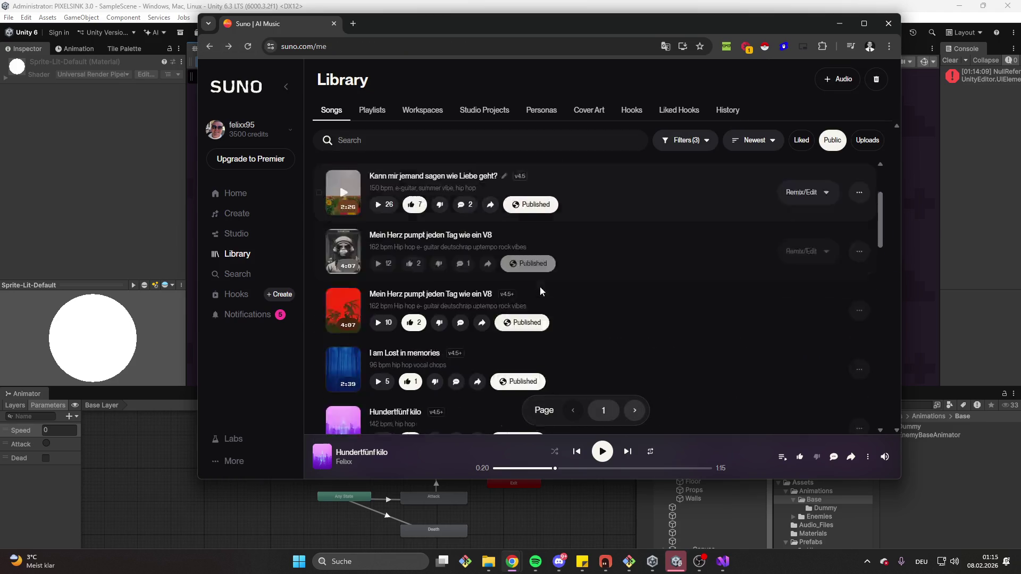
scroll(545, 269, up, 1)
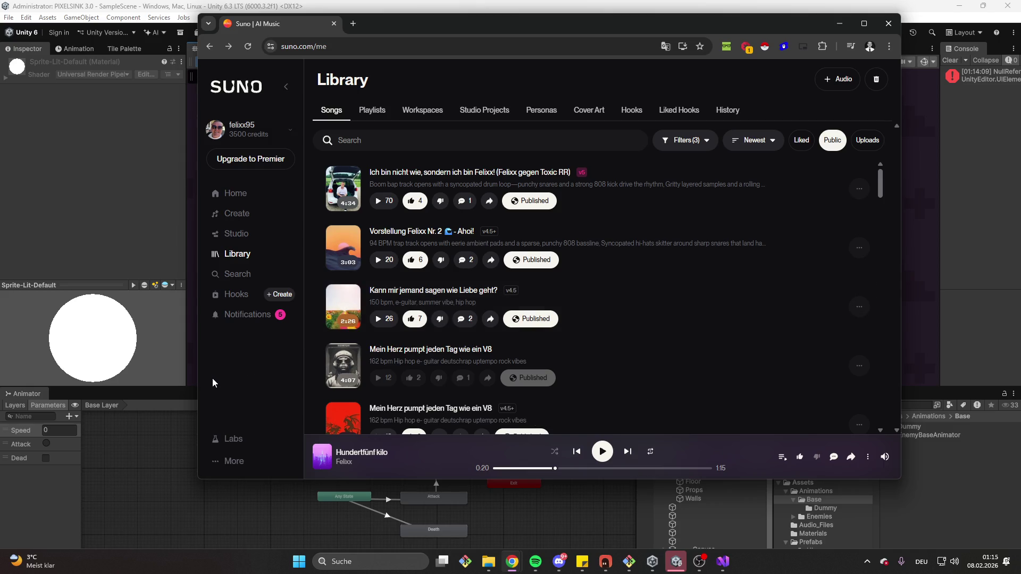
click(344, 309)
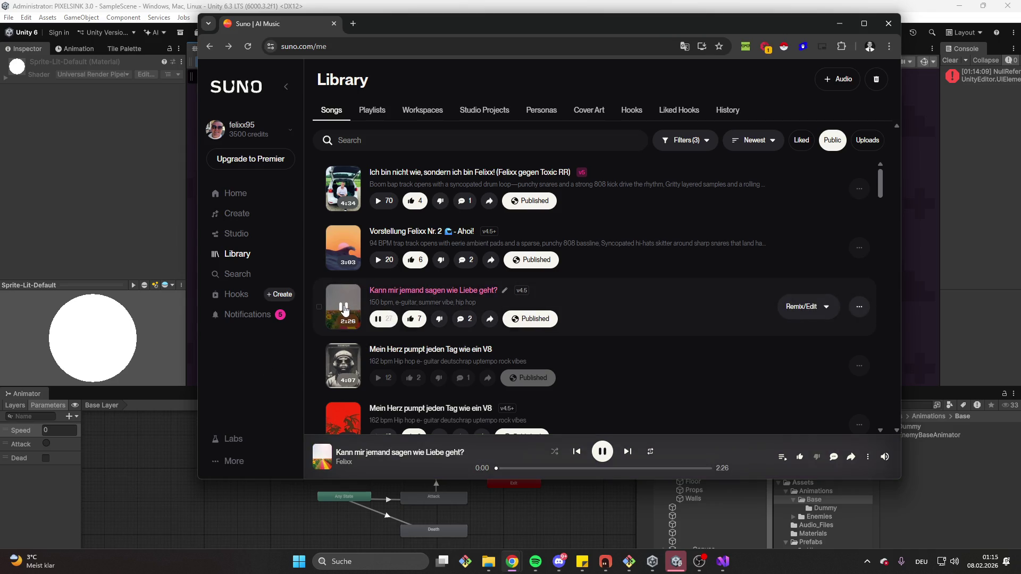
click(391, 456)
Scroll through the lyrics and comments of 'Kann mir jemand sagen wie Liebe geht?' while it plays.
scroll(460, 326, down, 3)
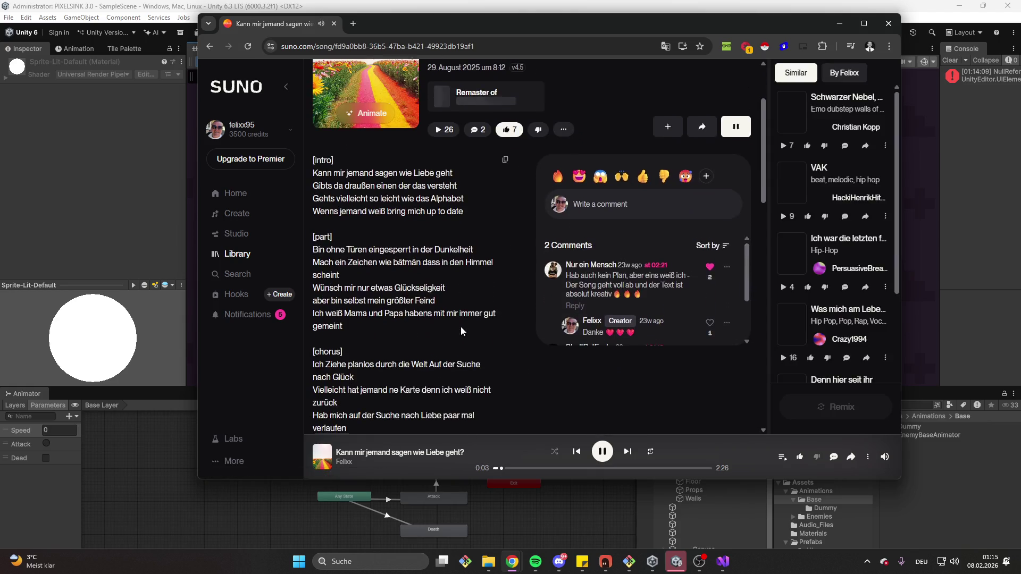
scroll(520, 242, up, 1)
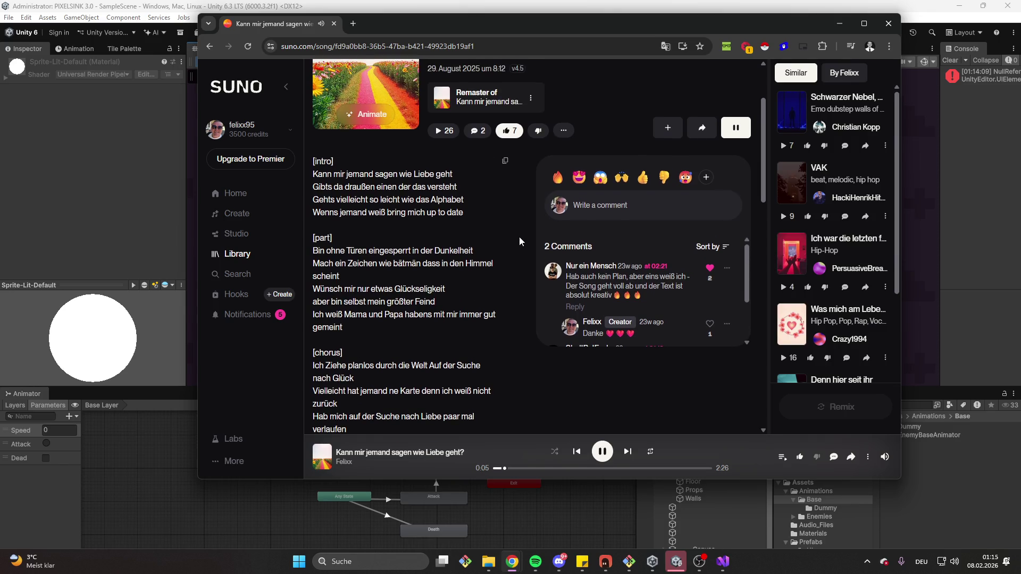
scroll(509, 237, down, 1)
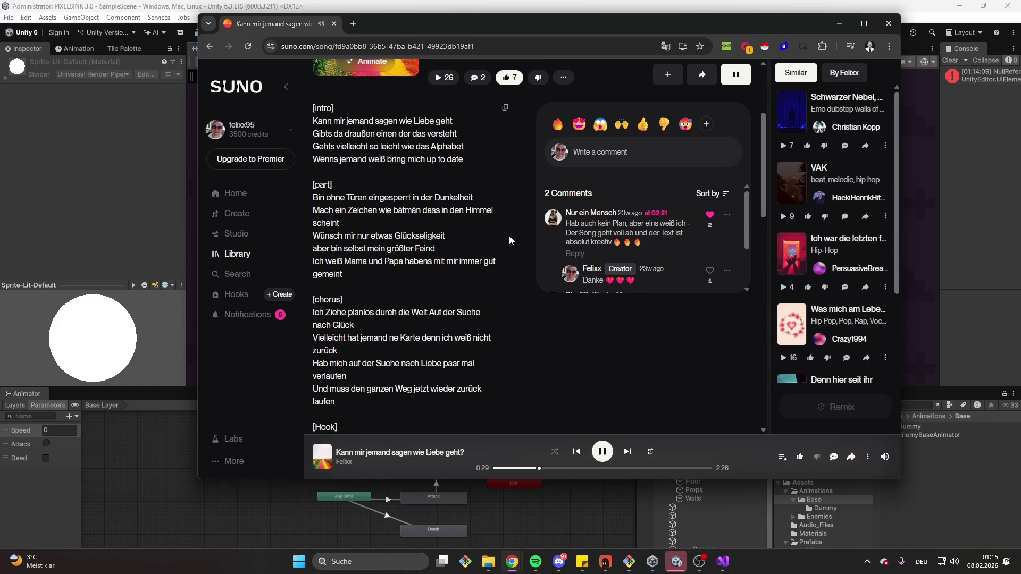
scroll(509, 235, down, 1)
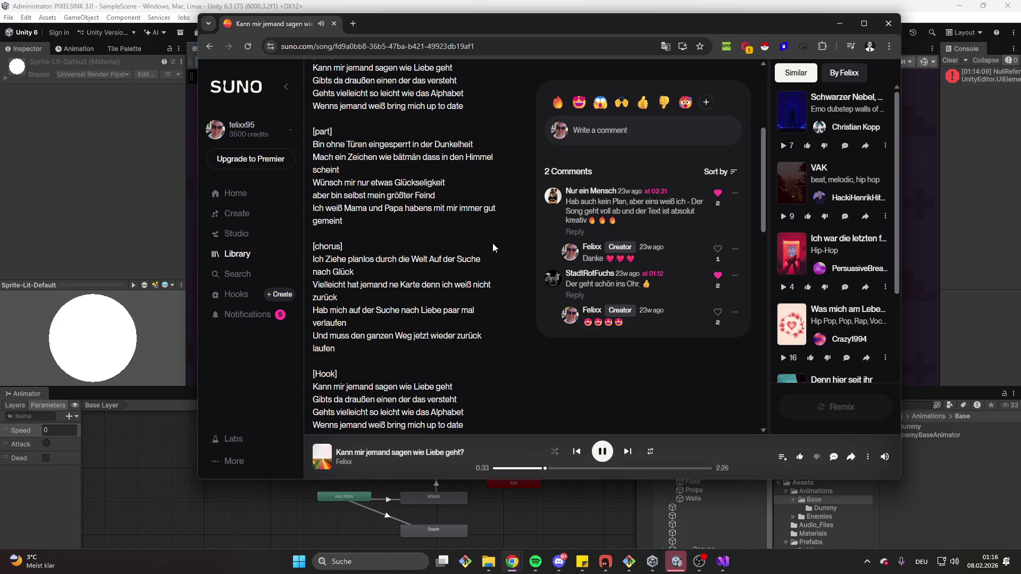
scroll(493, 243, down, 1)
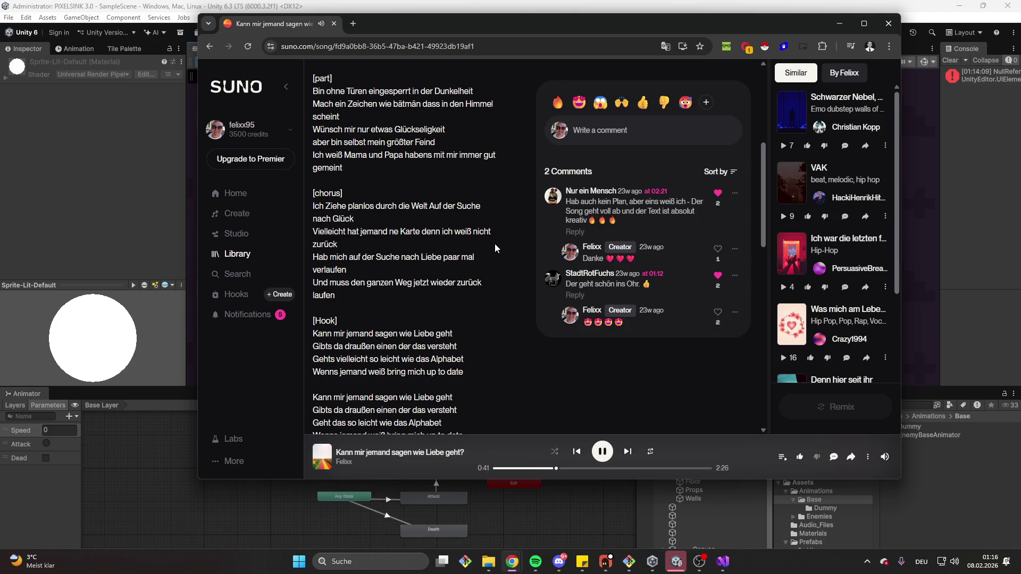
scroll(483, 244, down, 2)
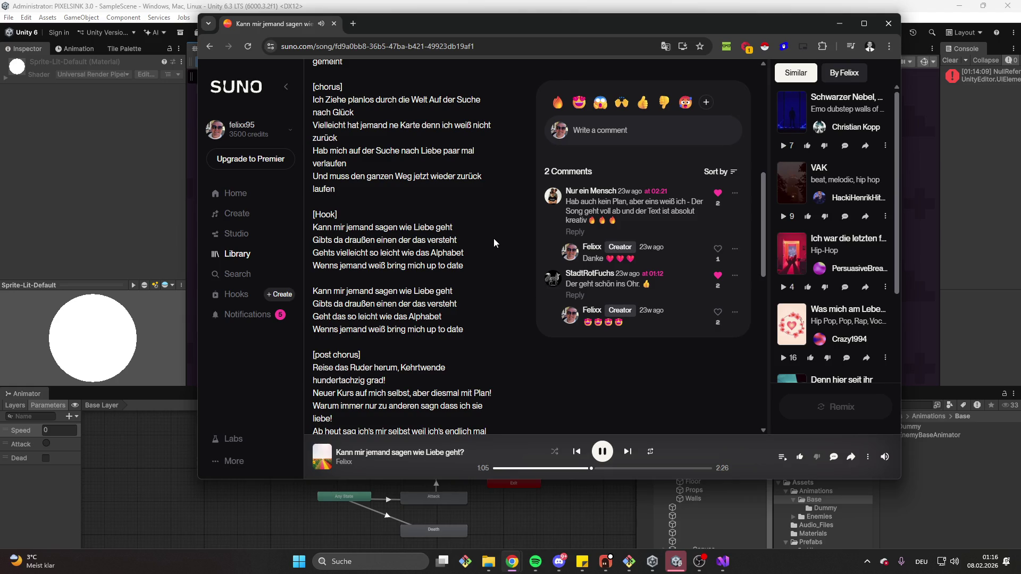
scroll(494, 241, down, 4)
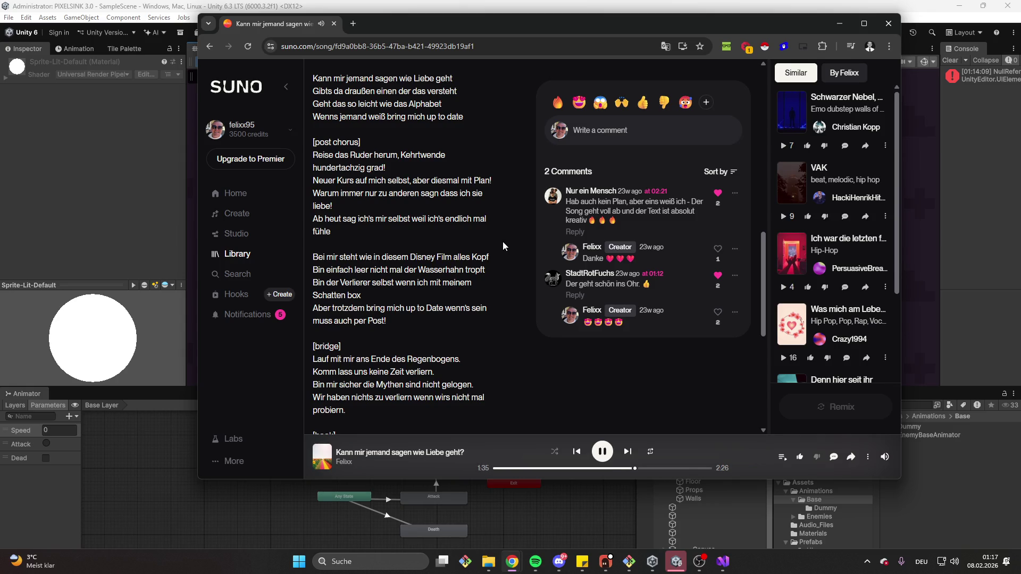
scroll(500, 240, down, 3)
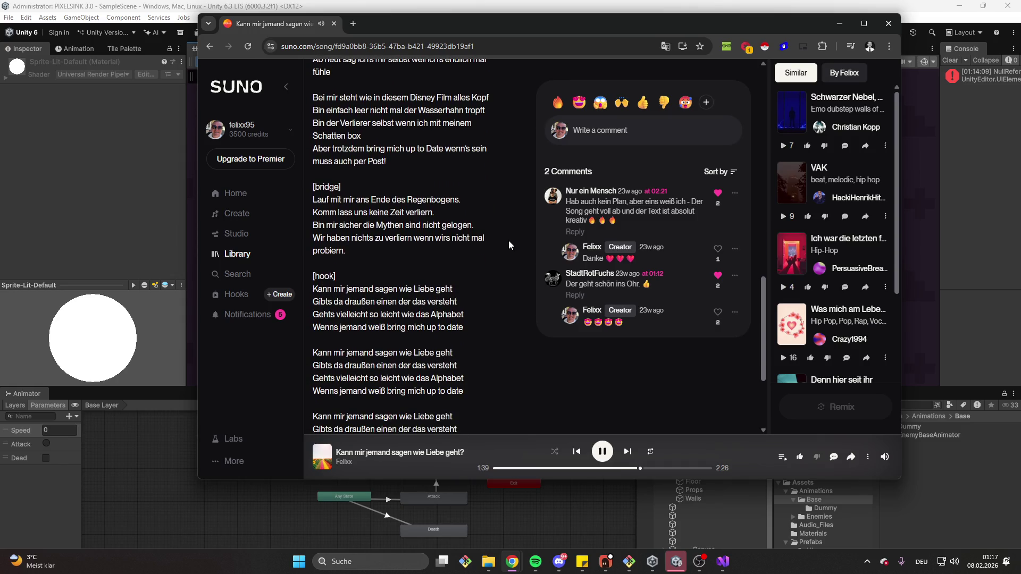
scroll(508, 221, down, 2)
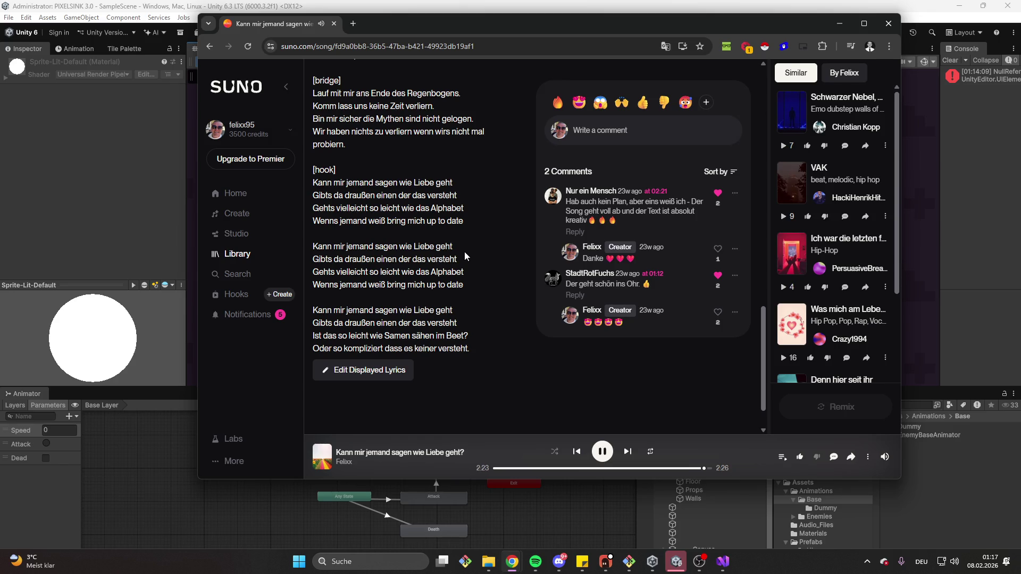
click(602, 447)
Switch to Spotify and open your profile page from the account menu, widening the window.
click(535, 562)
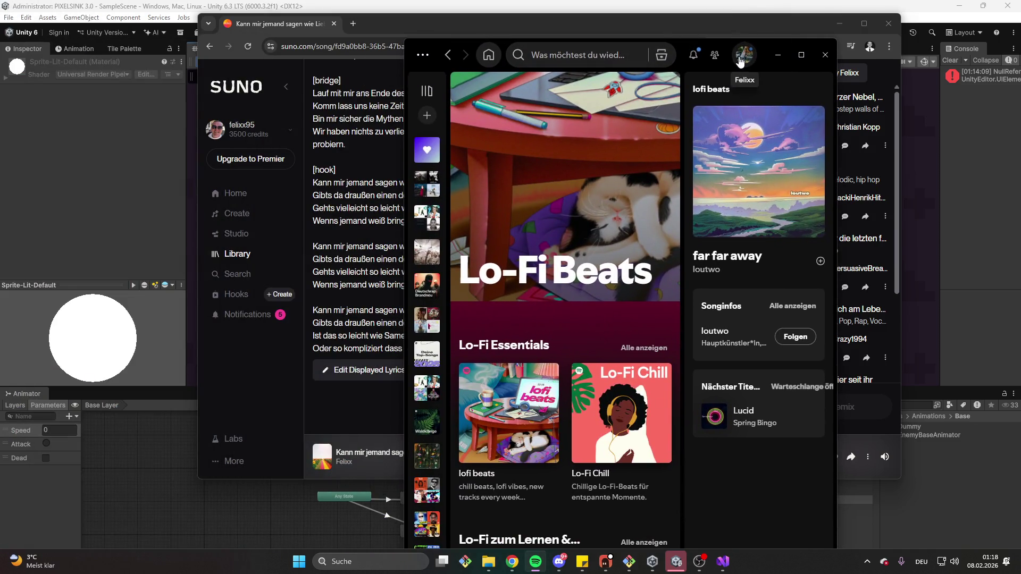
click(739, 56)
click(608, 88)
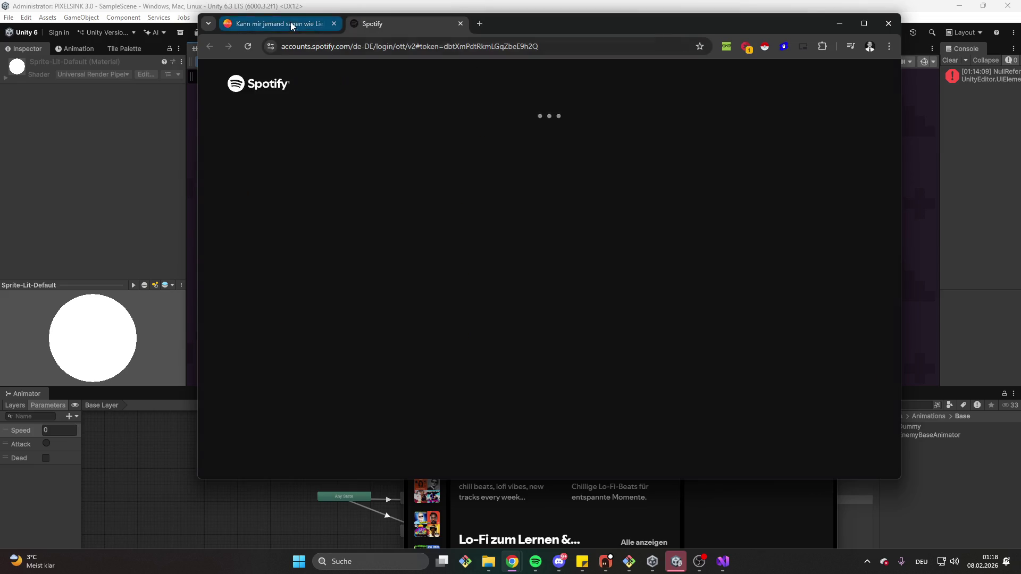
click(282, 24)
key(alt+Tab)
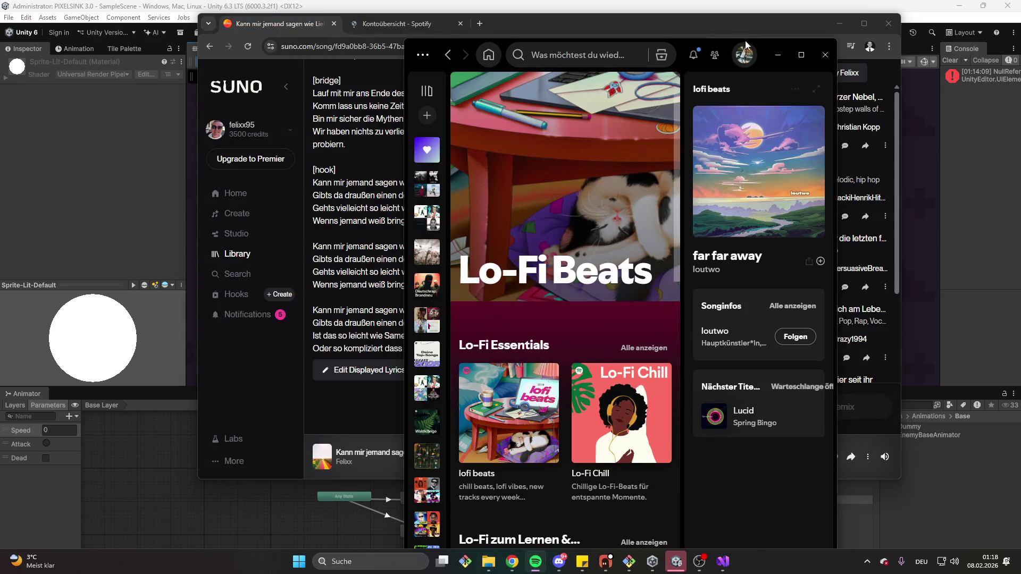
click(744, 55)
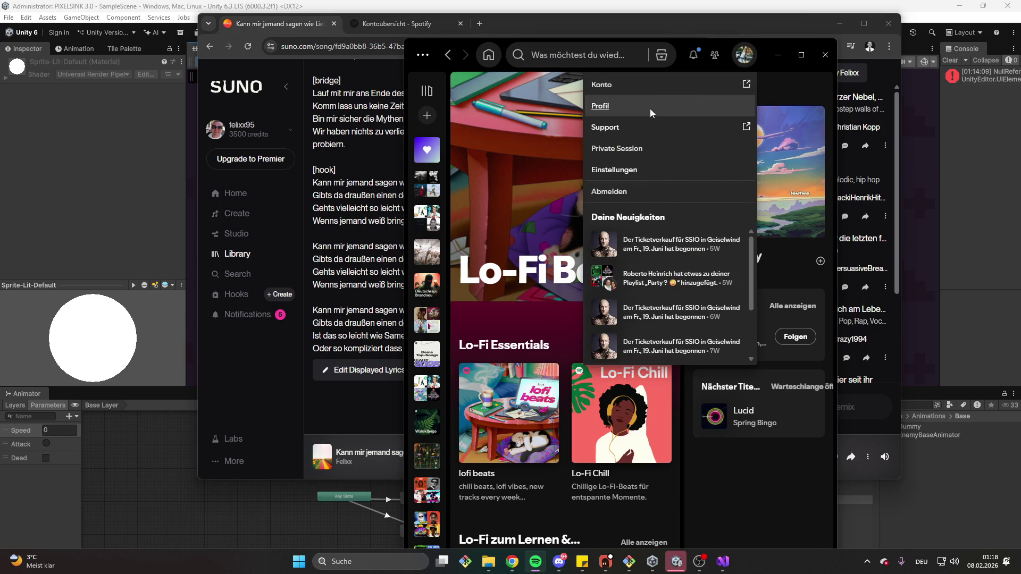
click(651, 109)
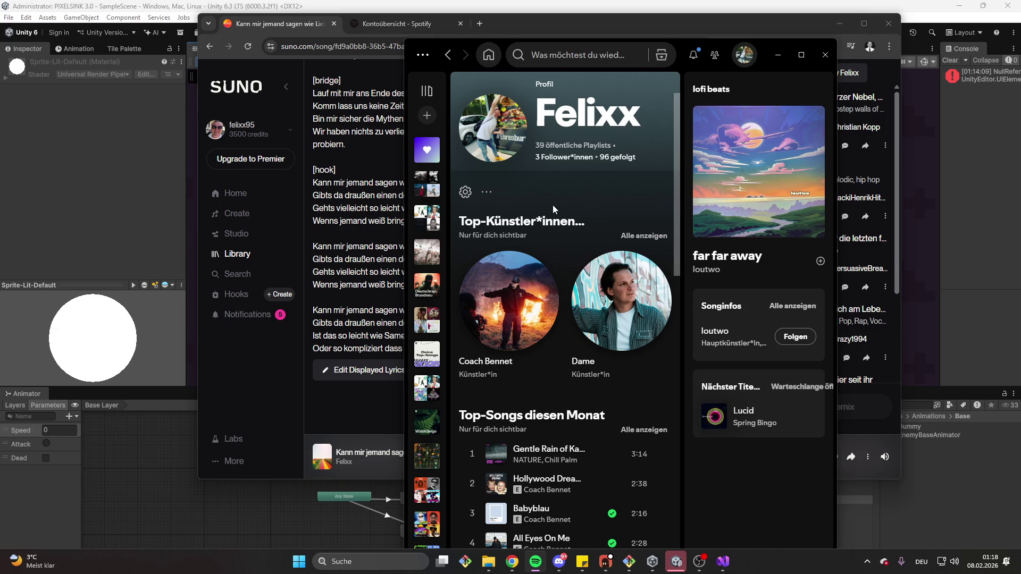
drag(408, 237, 137, 214)
scroll(426, 361, down, 10)
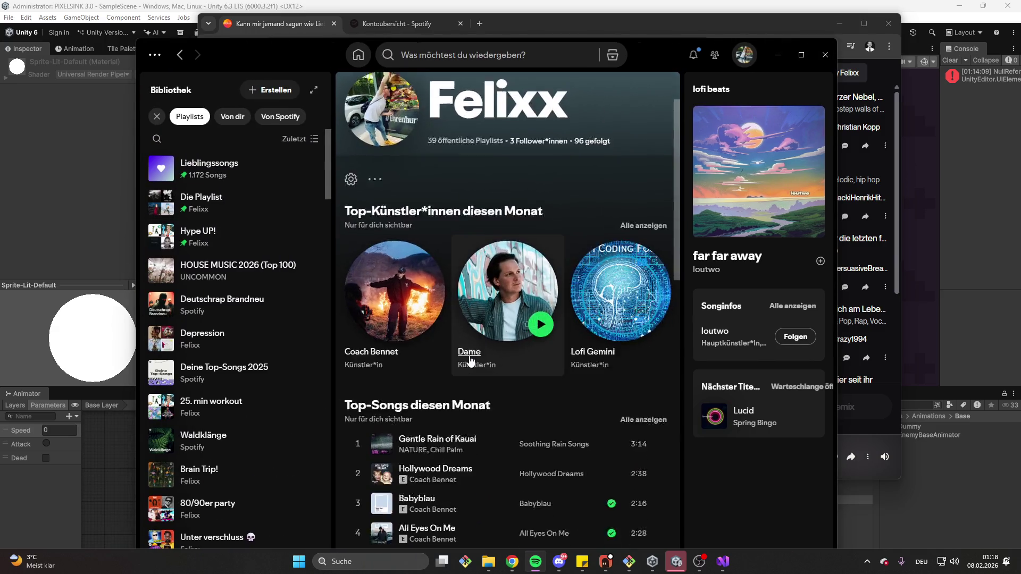
scroll(475, 358, up, 10)
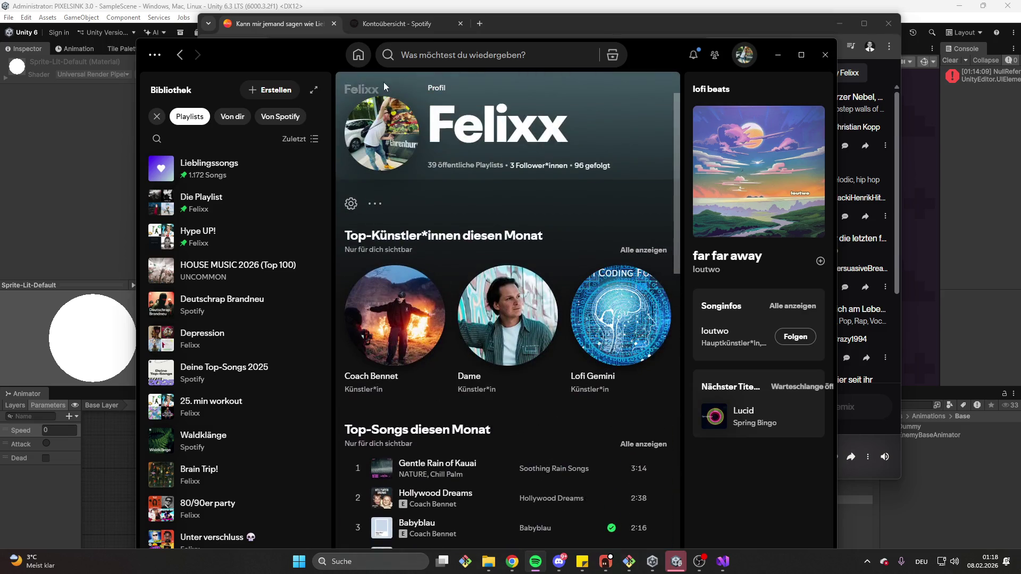
Search 'up to date', open the single, view its track options, then minimise Spotify.
click(485, 63)
text(up to date)
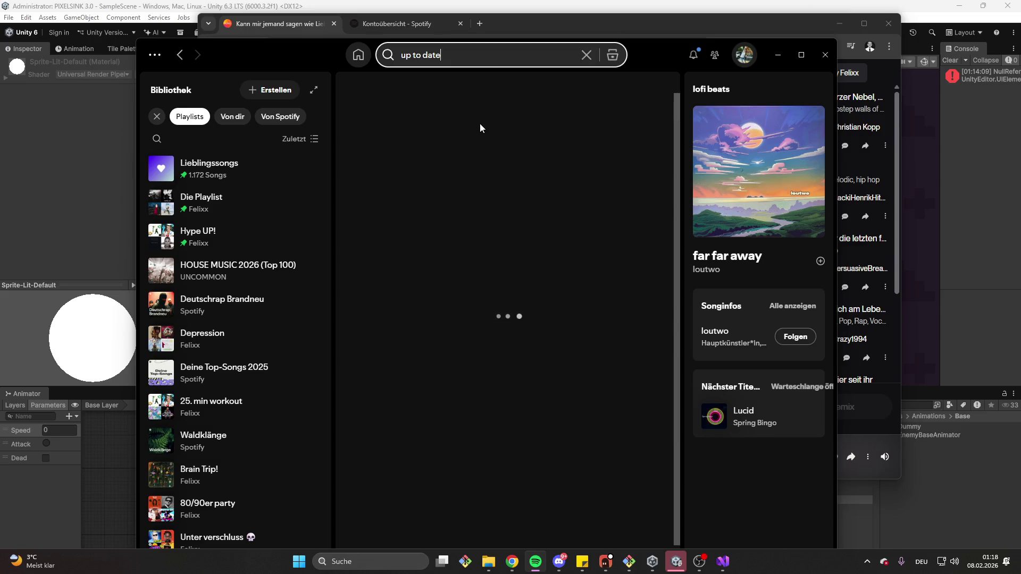
click(439, 219)
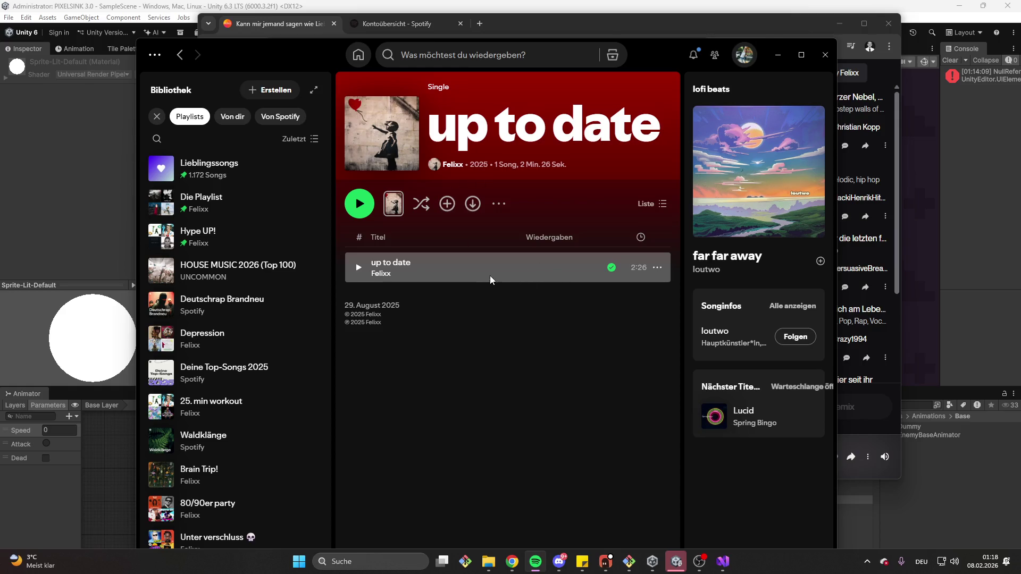
click(658, 272)
mouse_move(707, 509)
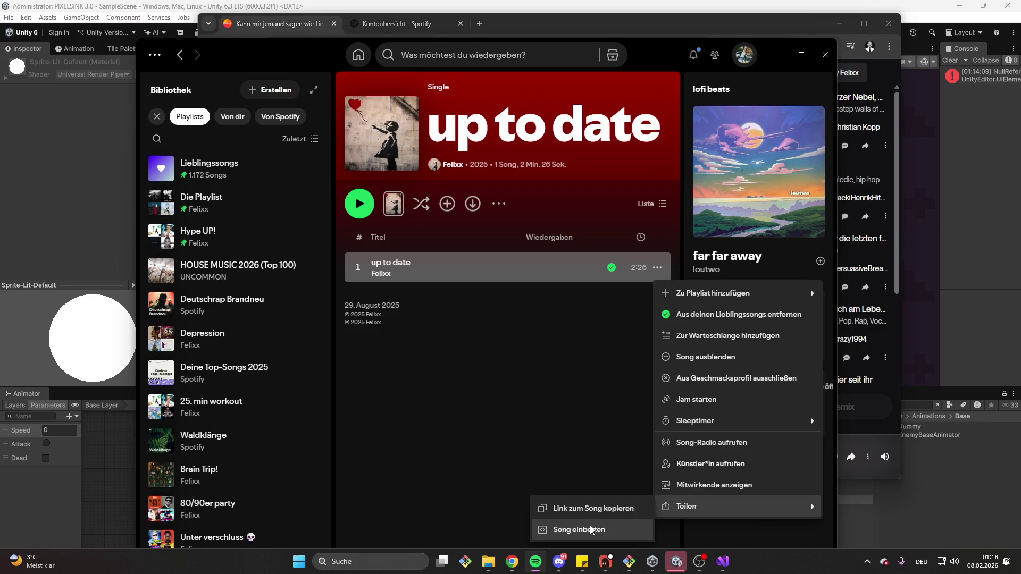
click(448, 361)
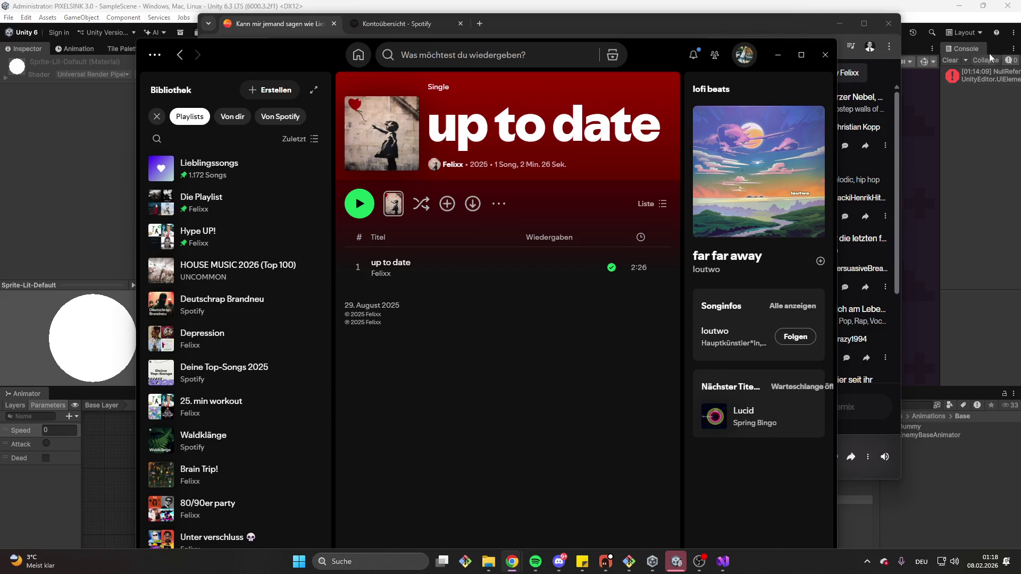
click(778, 56)
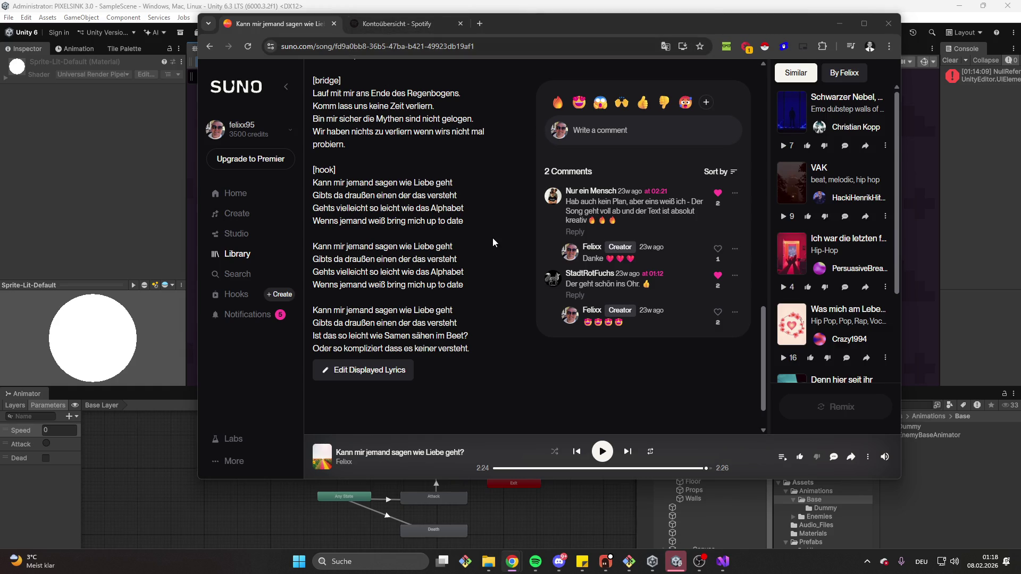
Return to the Suno tab, open the Library, and minimise Chrome to reveal Unity.
scroll(511, 235, up, 10)
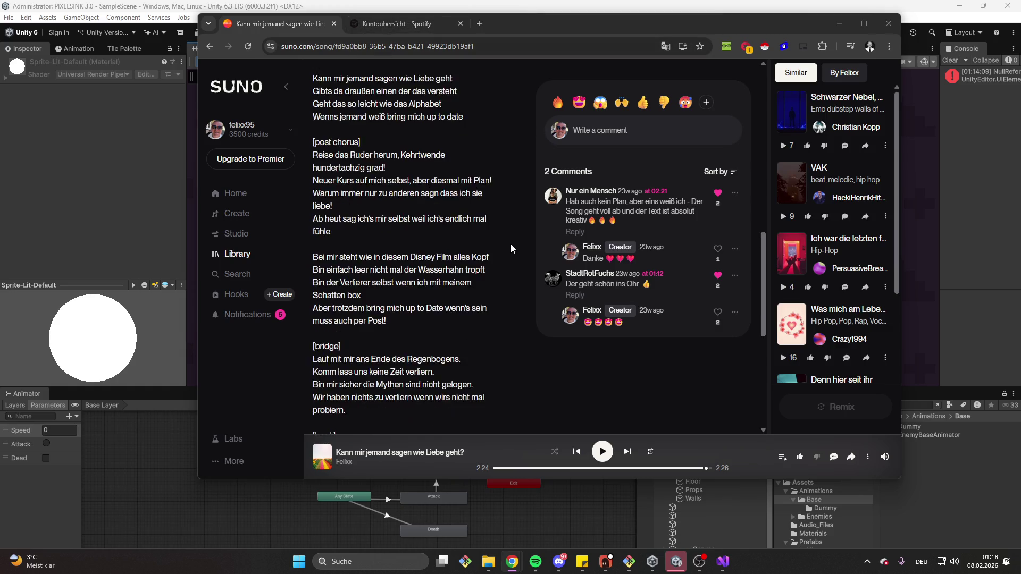
scroll(510, 245, down, 10)
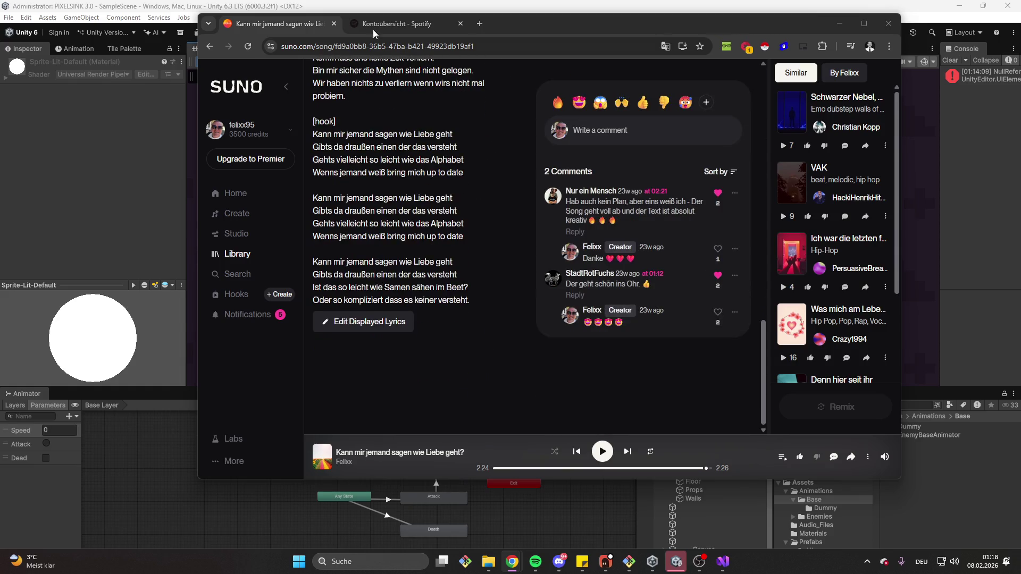
click(401, 22)
click(276, 23)
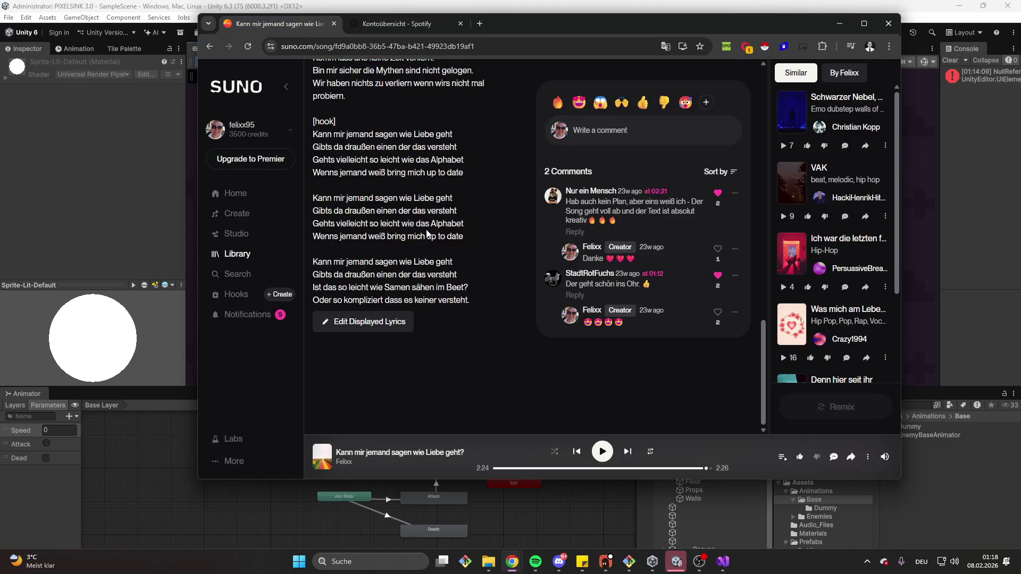
scroll(405, 255, up, 10)
click(238, 254)
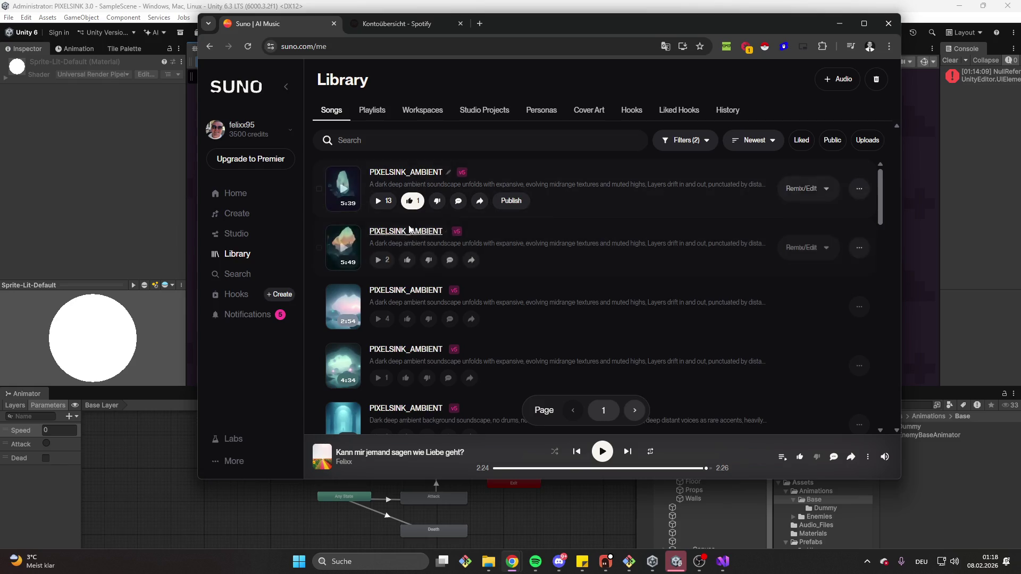
scroll(403, 197, down, 4)
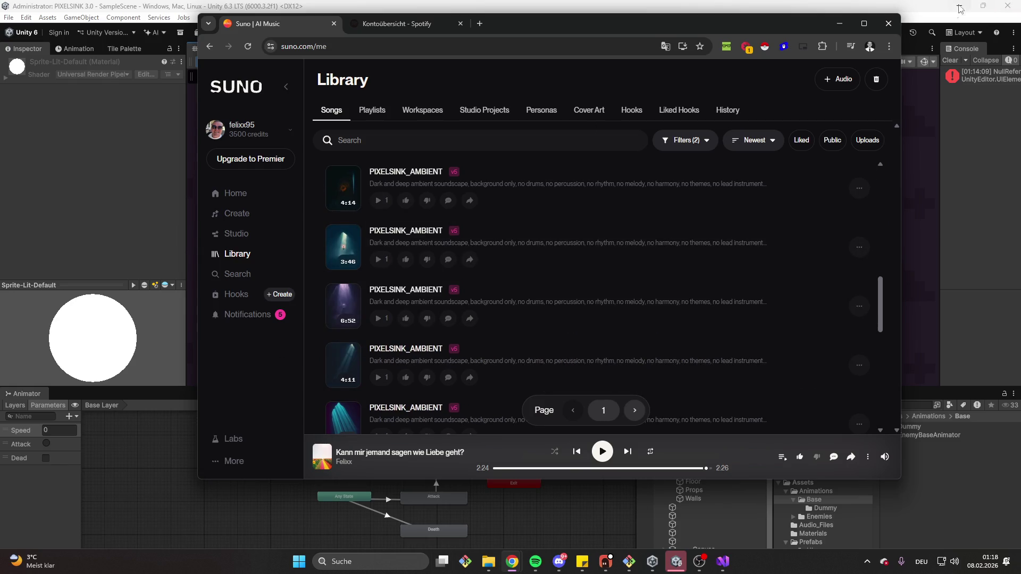
click(839, 23)
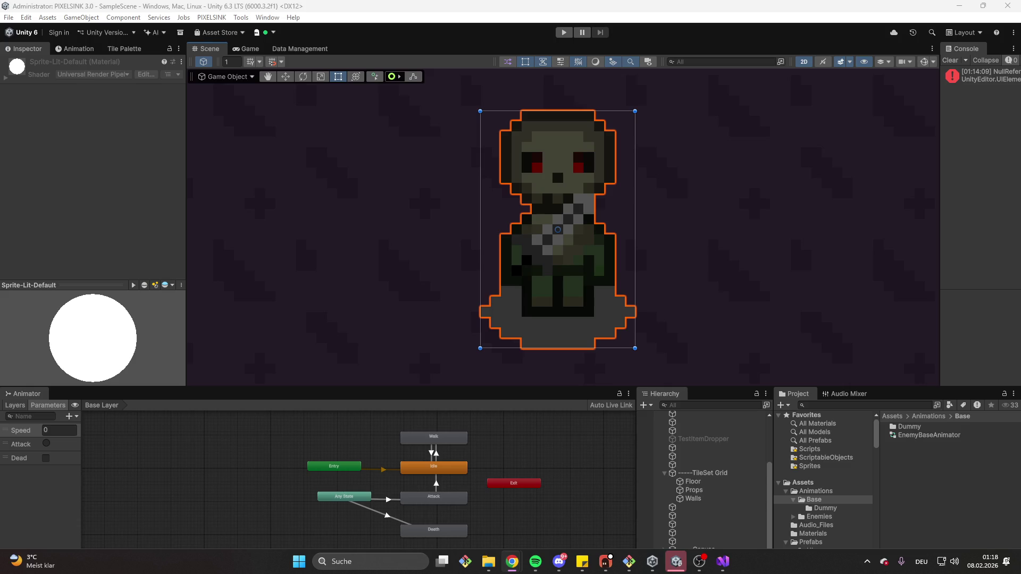
Play-test the scene, select the Walk state in the Animator, then stop the game.
click(565, 31)
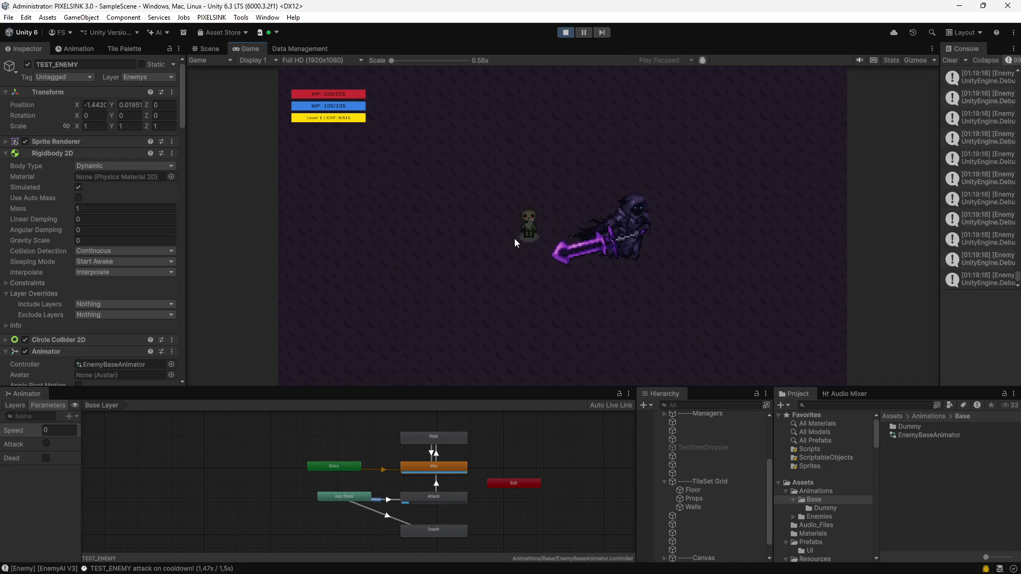
click(450, 438)
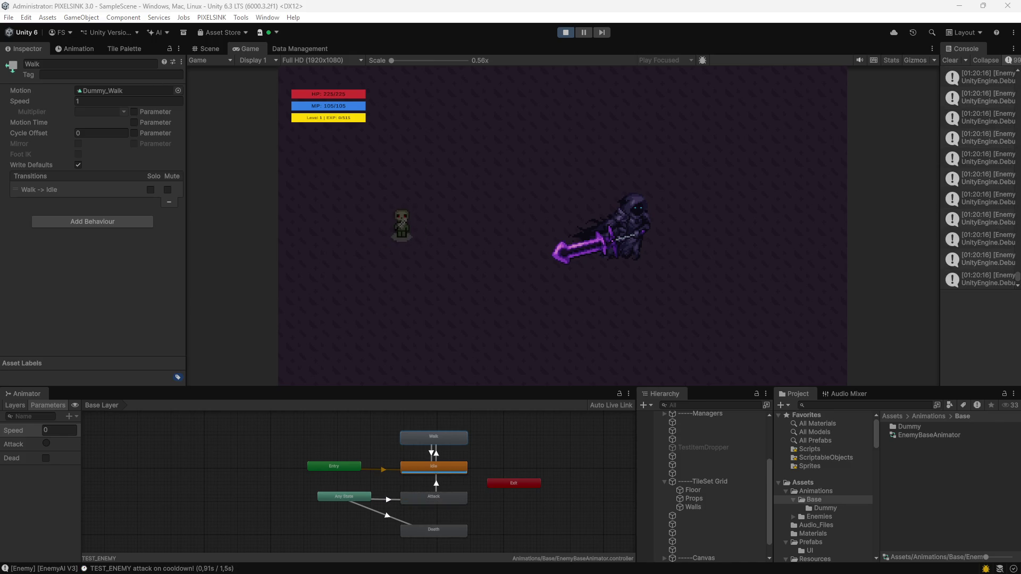
key(ctrl+p)
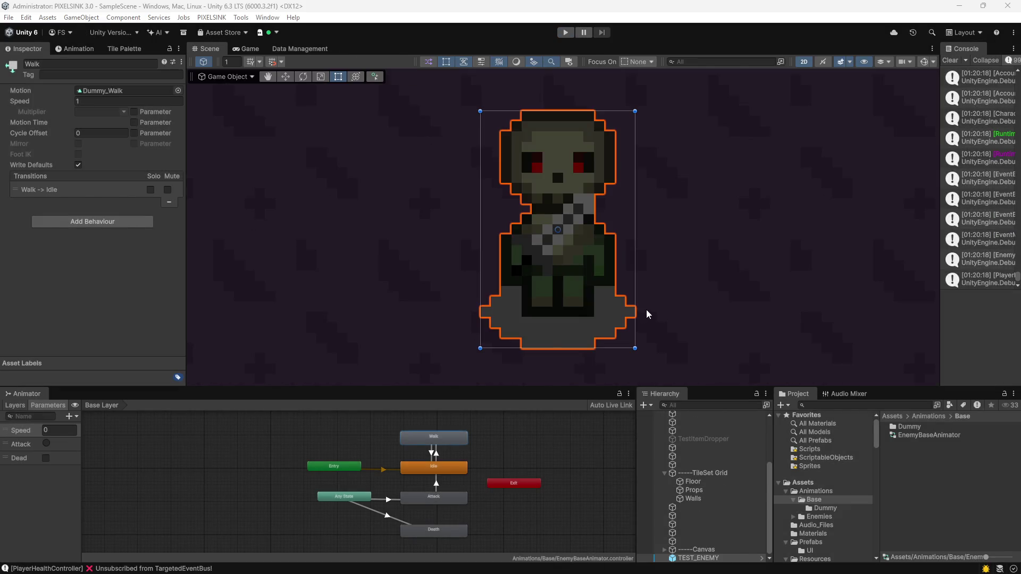
Set the Walk→Idle transition's Speed Less condition to 0.01 and run the game again.
click(650, 308)
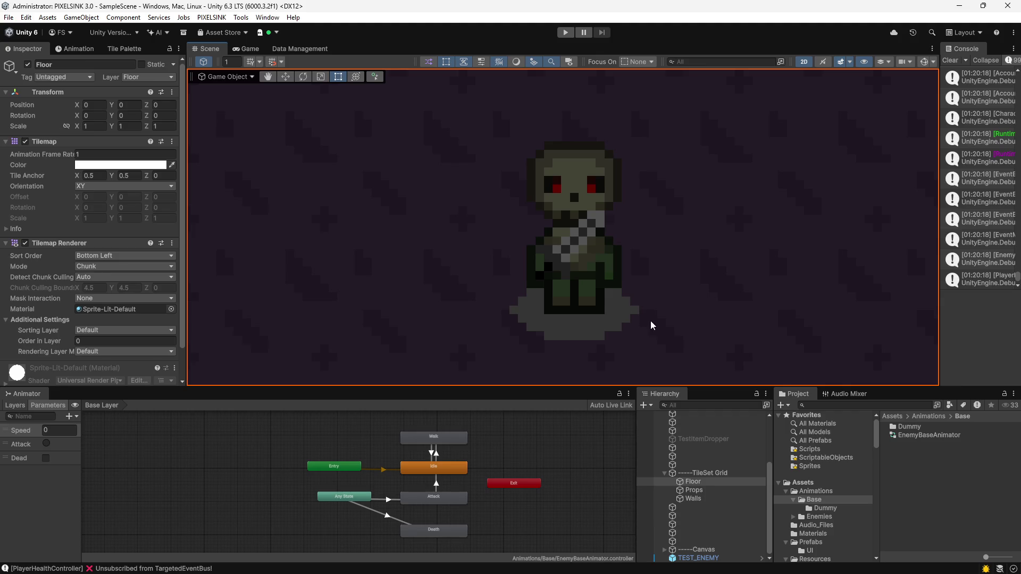
click(448, 441)
click(432, 452)
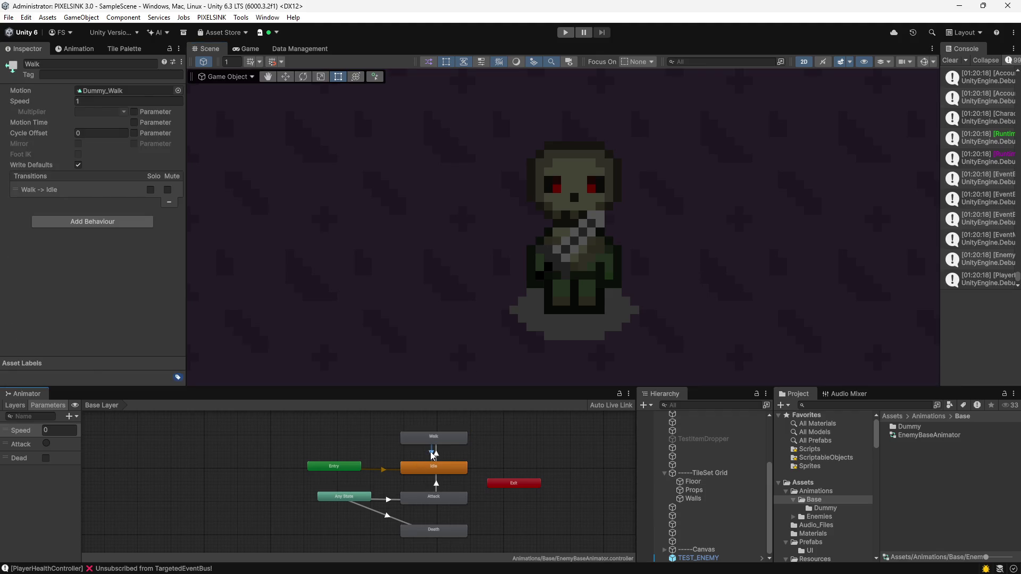
scroll(126, 175, down, 2)
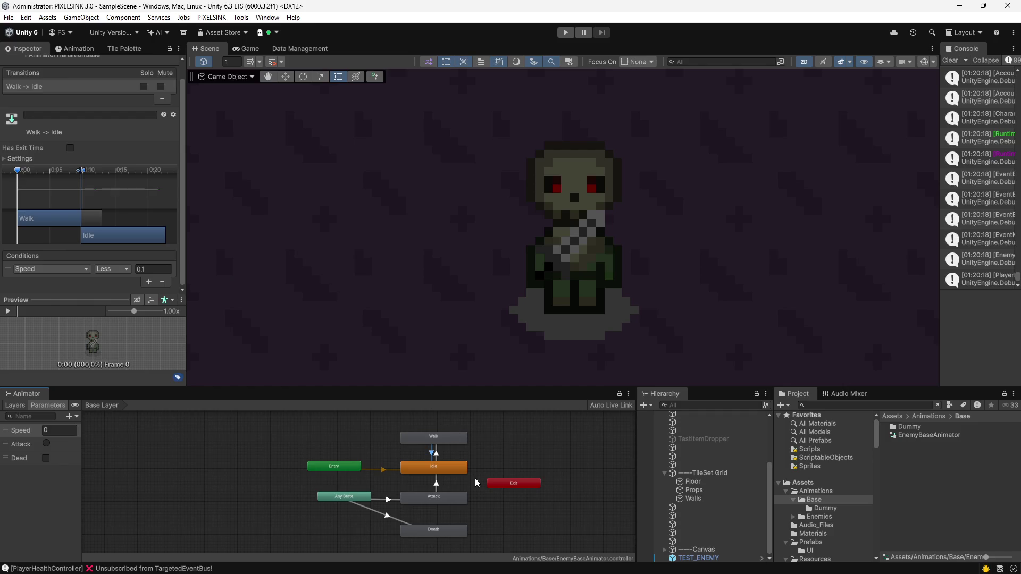
click(438, 457)
click(429, 453)
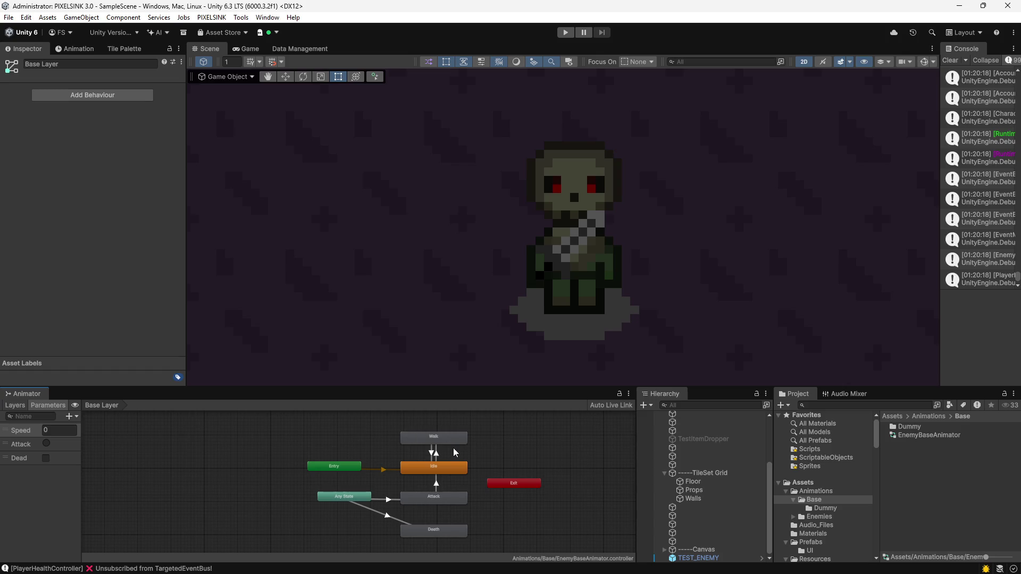
click(433, 453)
click(143, 287)
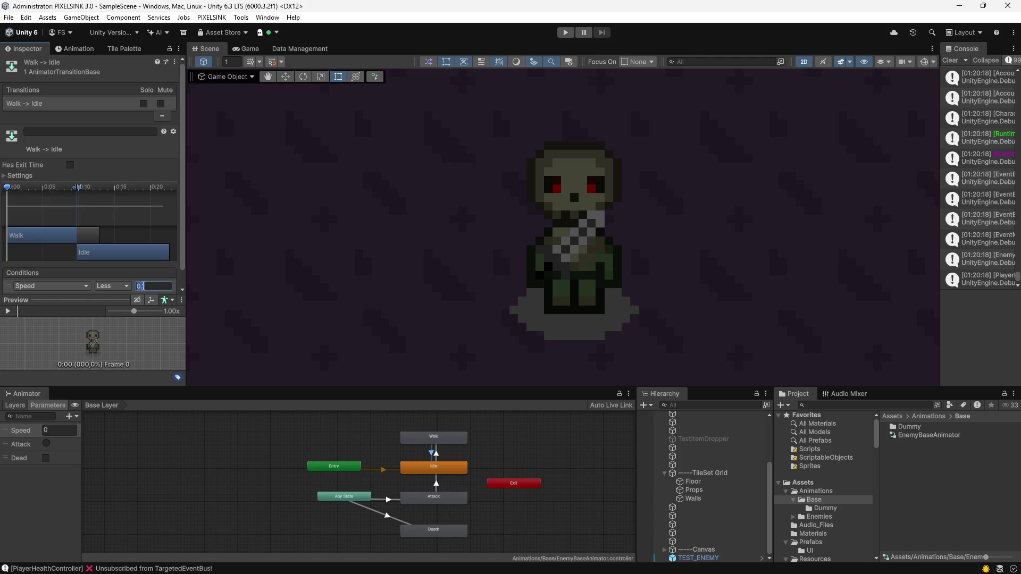
text(.01)
click(565, 33)
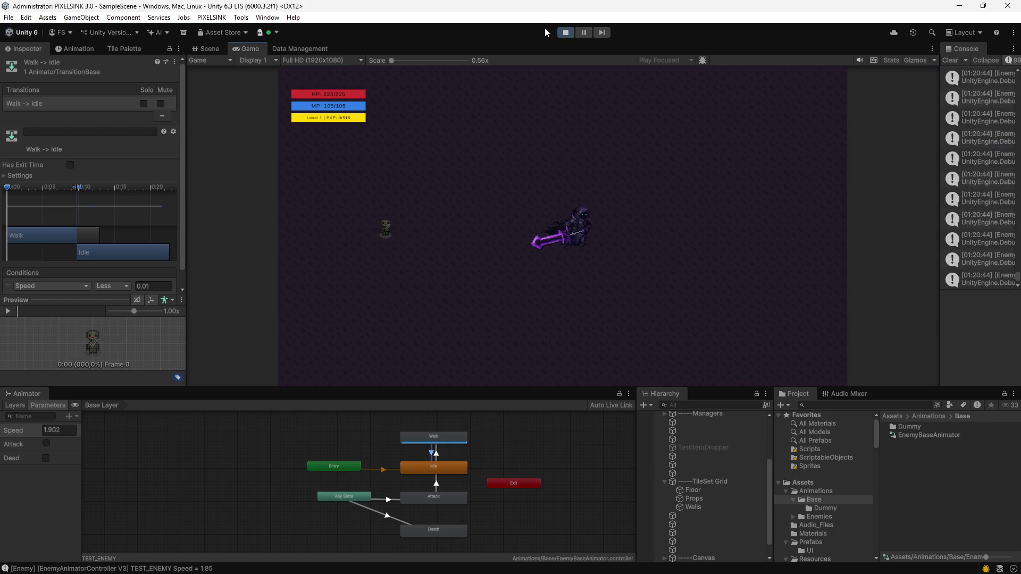
Stop Play mode and select the Walk state in the Animator.
click(567, 32)
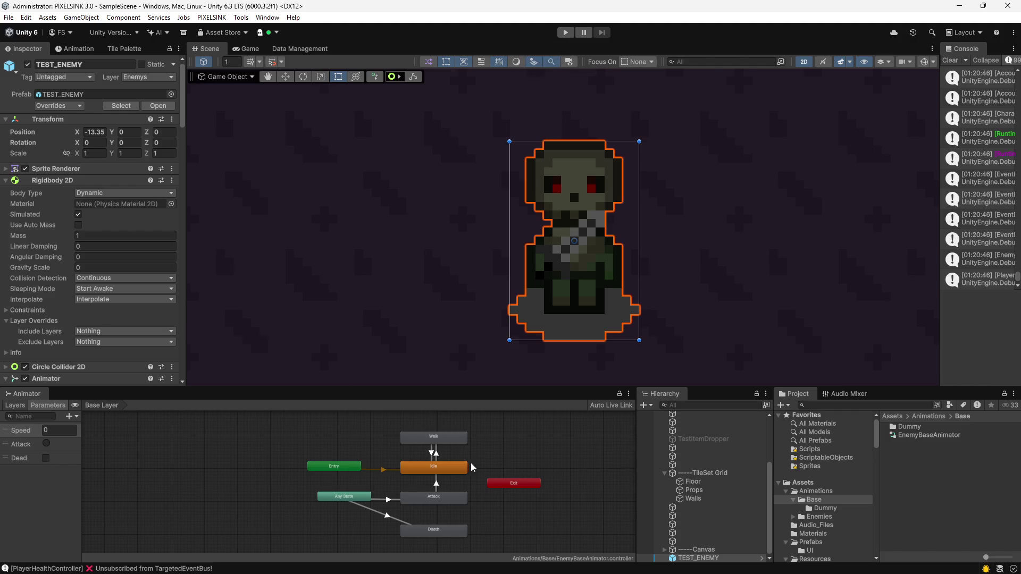
click(439, 443)
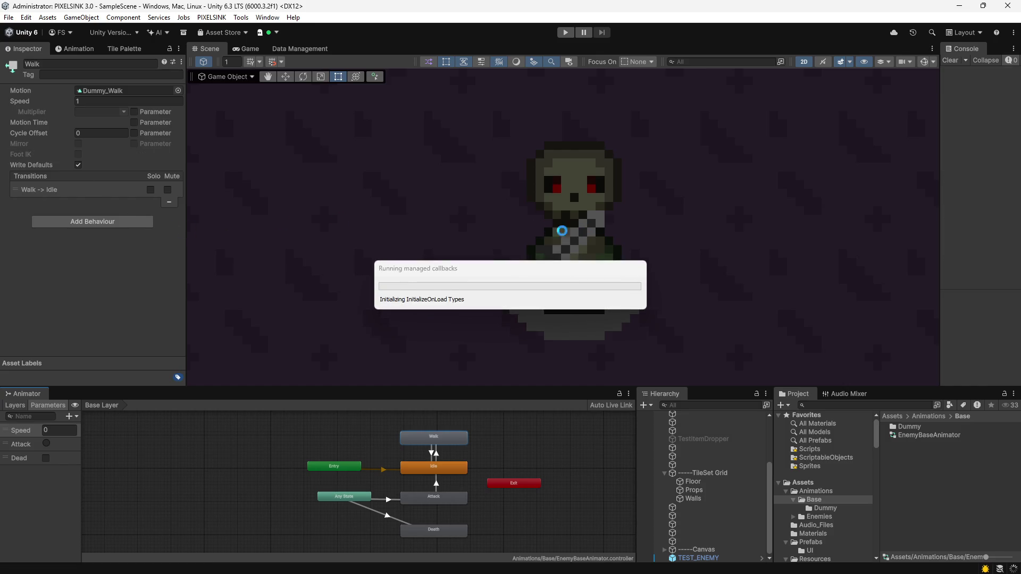
Open the Walk state's Dummy_Walk clip, enable Loop Time, and review the Speed, Attack and Dead parameters.
double_click(24, 429)
double_click(435, 440)
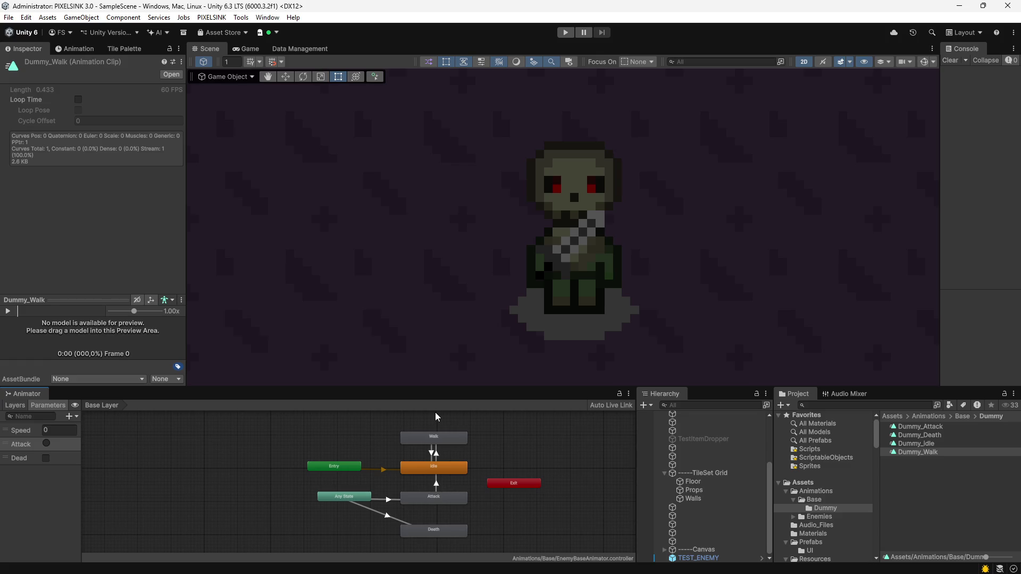
click(81, 100)
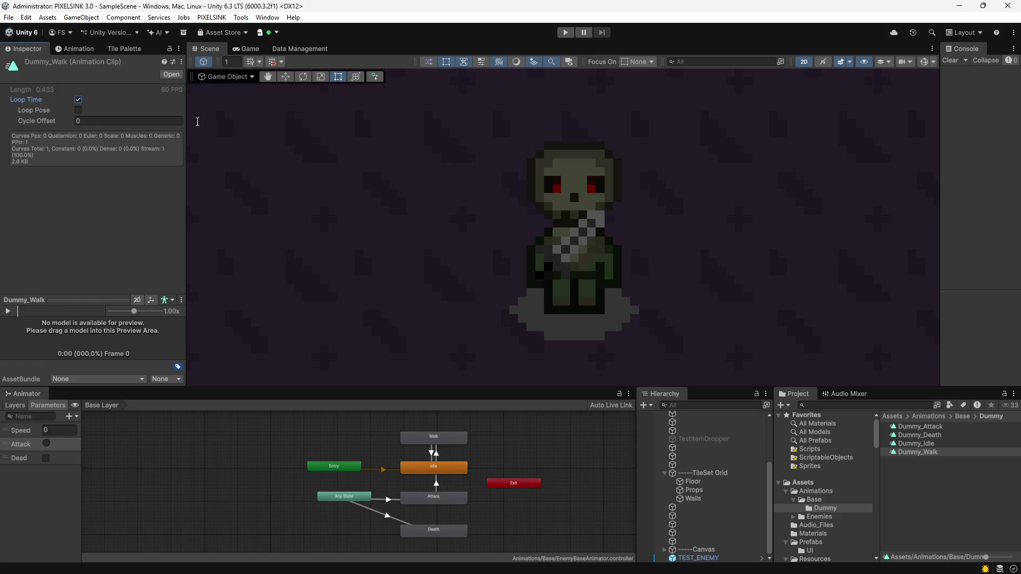
click(435, 439)
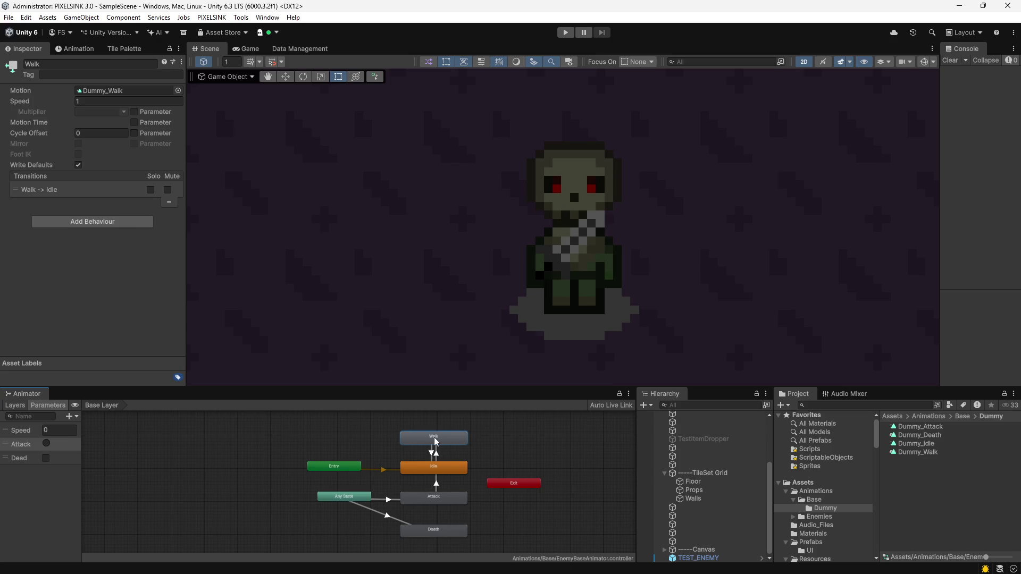
click(498, 446)
click(24, 434)
click(23, 446)
click(33, 460)
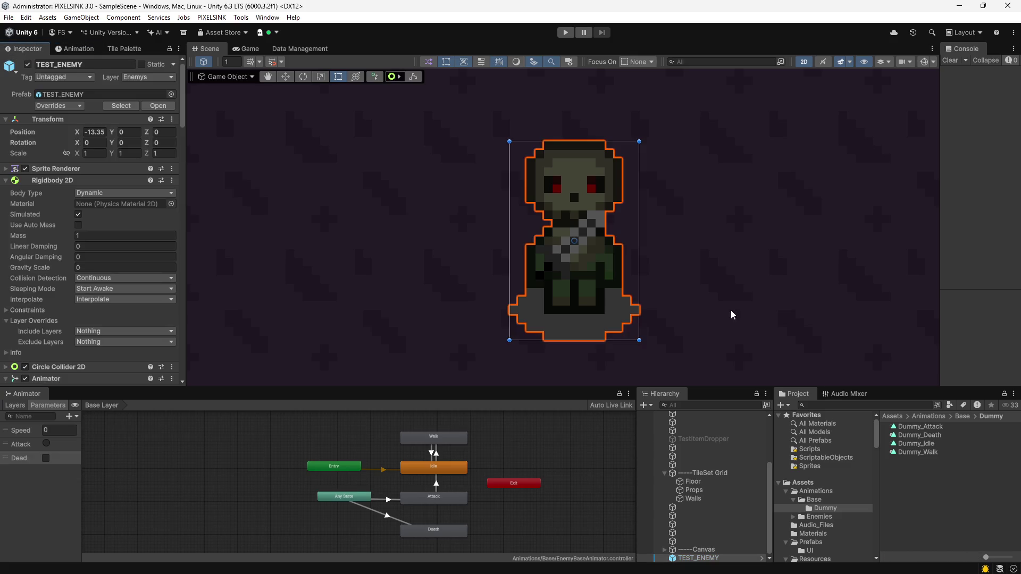
Enable Loop Time on Dummy_Idle, check the Death and Attack clips, and start the game.
click(929, 453)
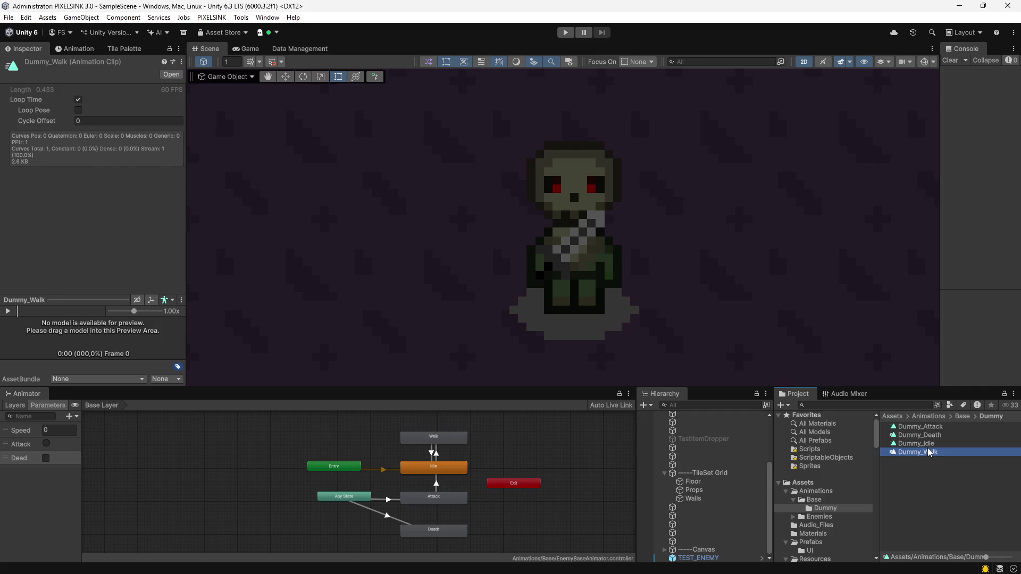
click(927, 444)
click(923, 437)
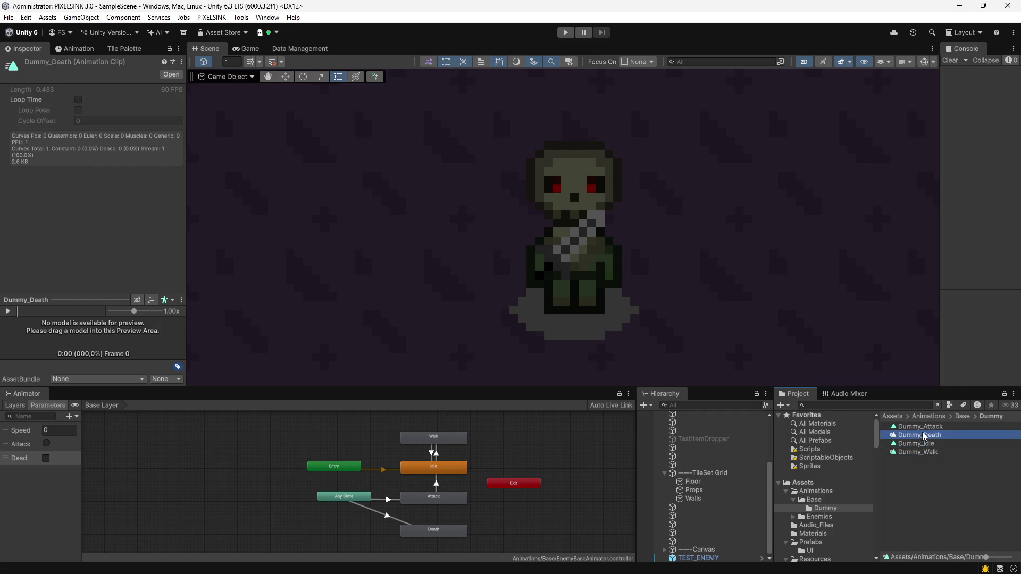
click(935, 443)
click(78, 99)
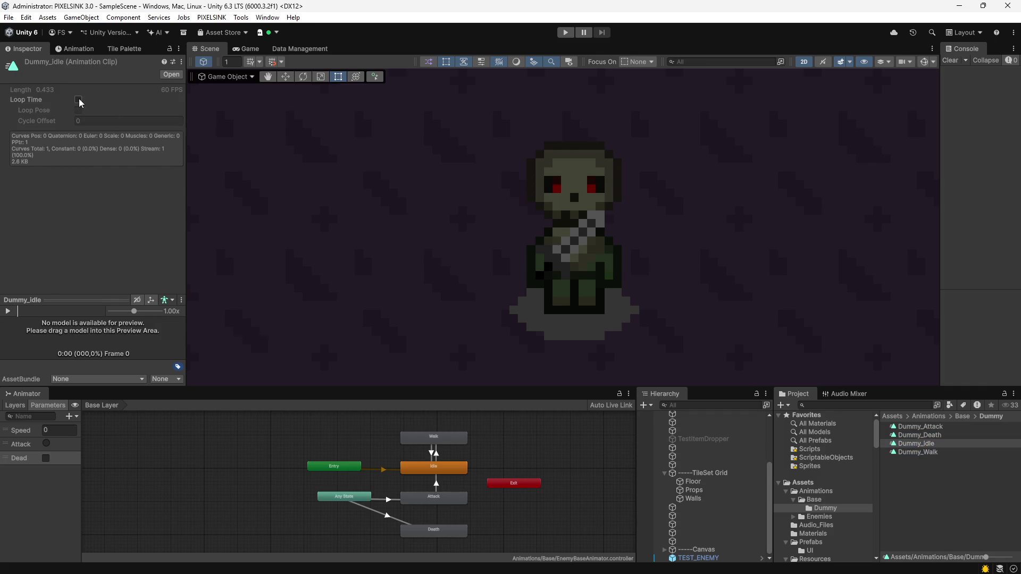
click(914, 435)
click(912, 427)
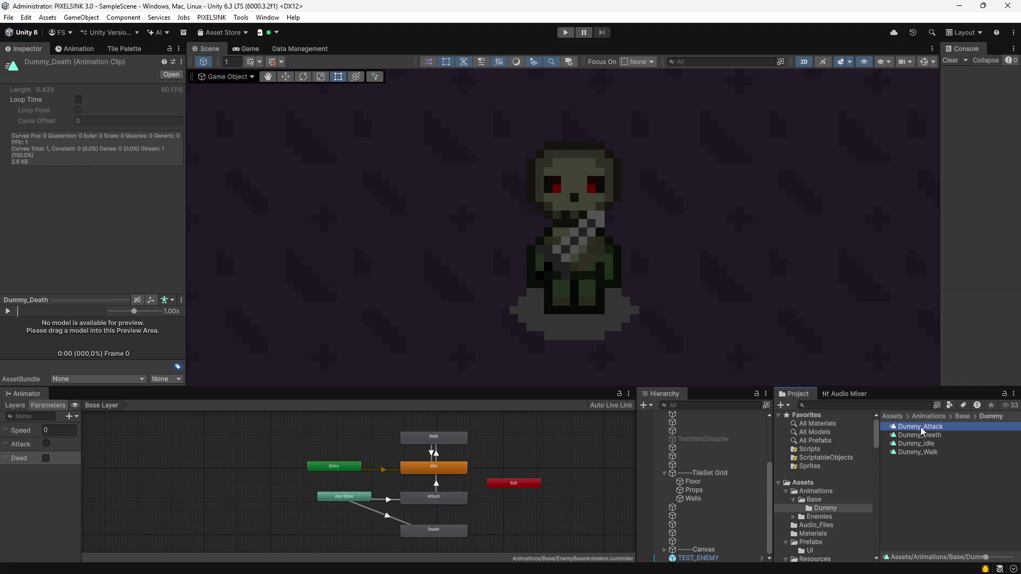
click(563, 32)
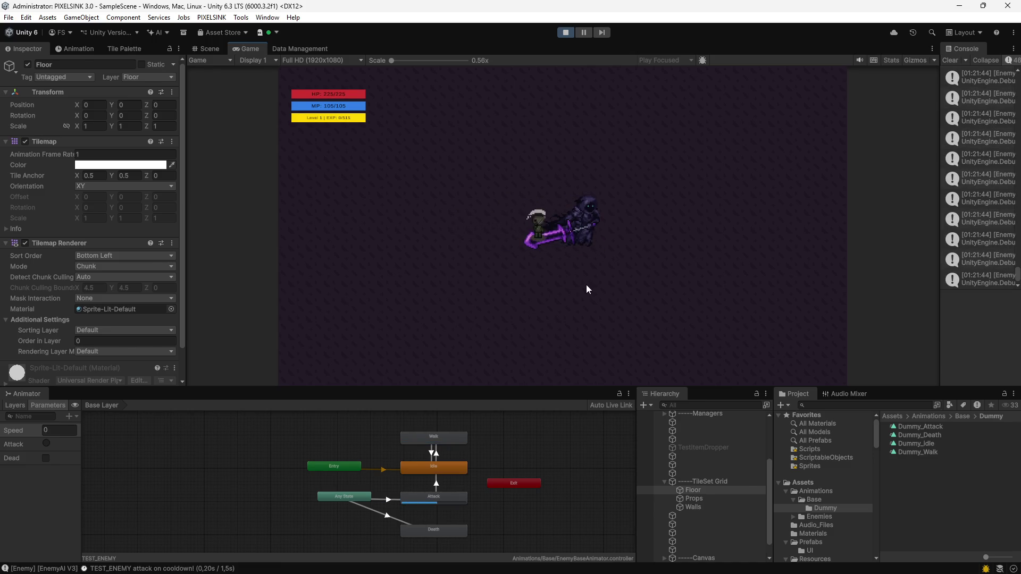
Stop the running game to leave play mode.
click(568, 32)
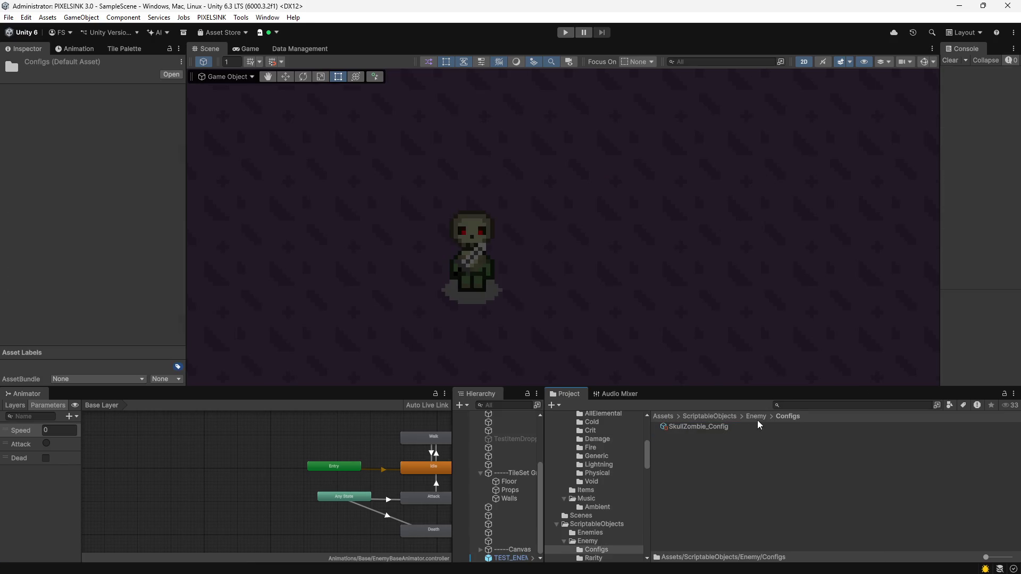
Go up to ScriptableObjects and search the project for 'enemy', scrolling through the results.
click(753, 418)
click(722, 418)
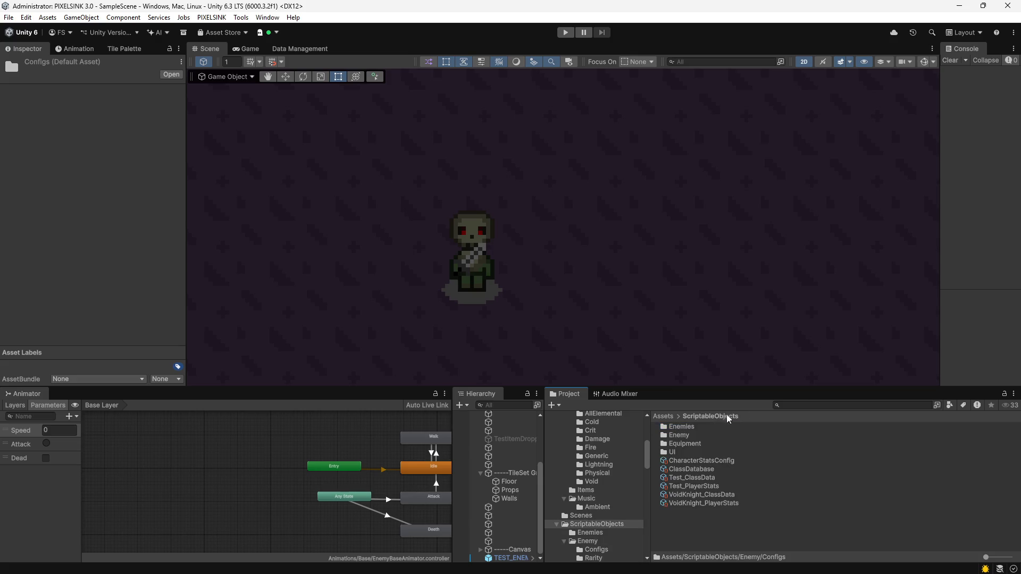
click(800, 403)
text(enem)
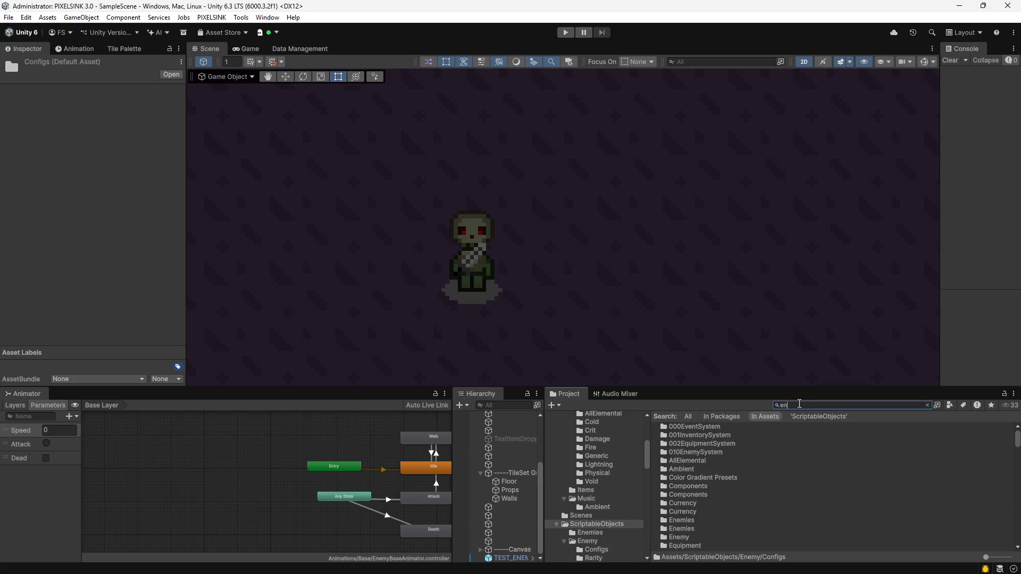
text(y)
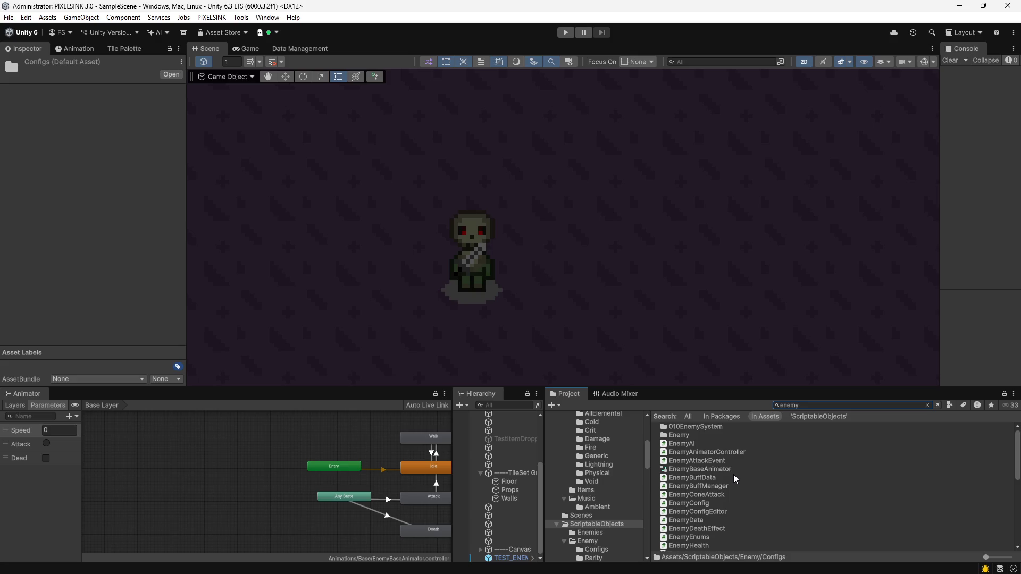
scroll(684, 503, down, 3)
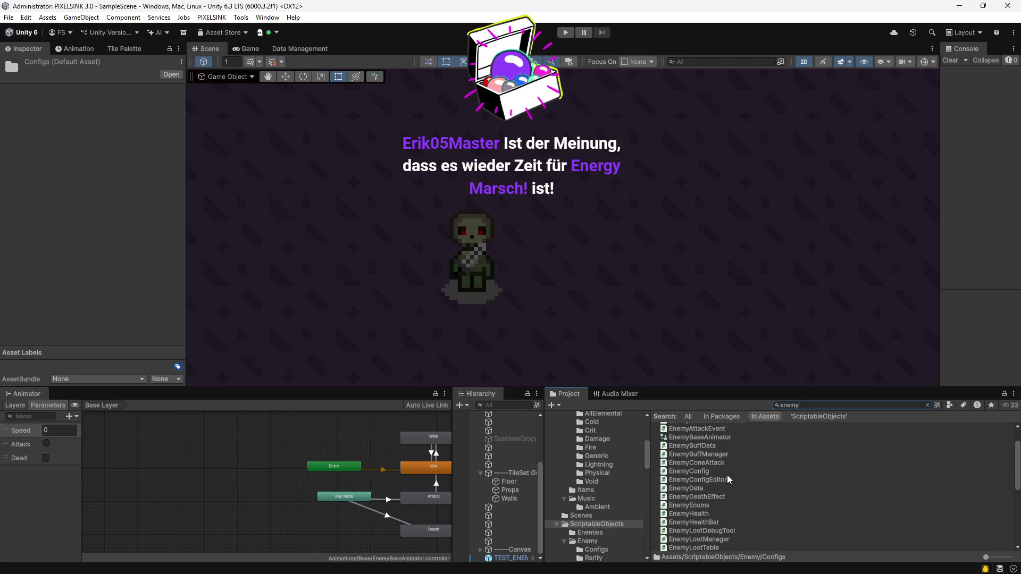
scroll(727, 477, down, 10)
scroll(725, 477, up, 10)
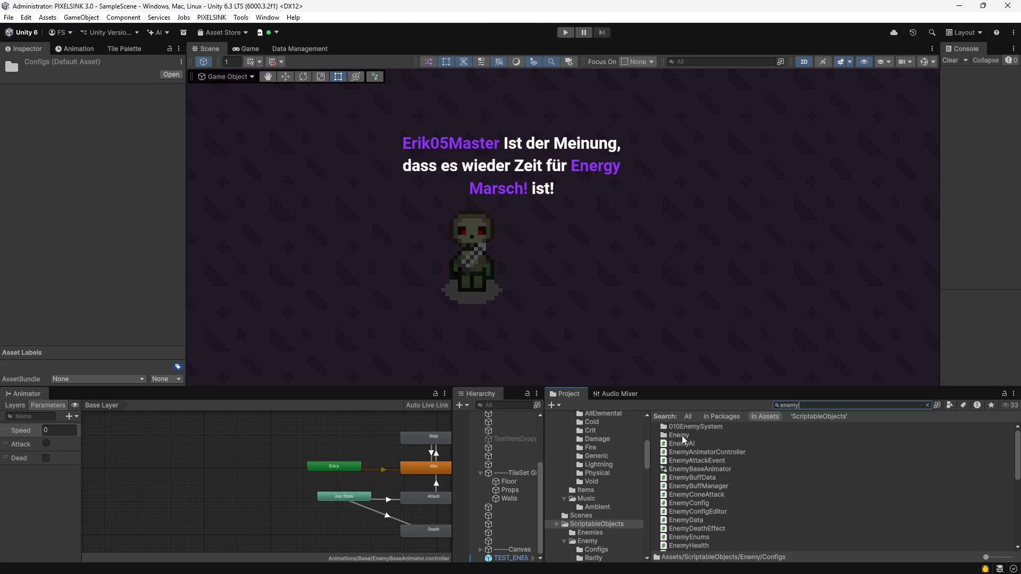
Clear the search, open the Scripts folder and scroll its folder list.
key(Escape)
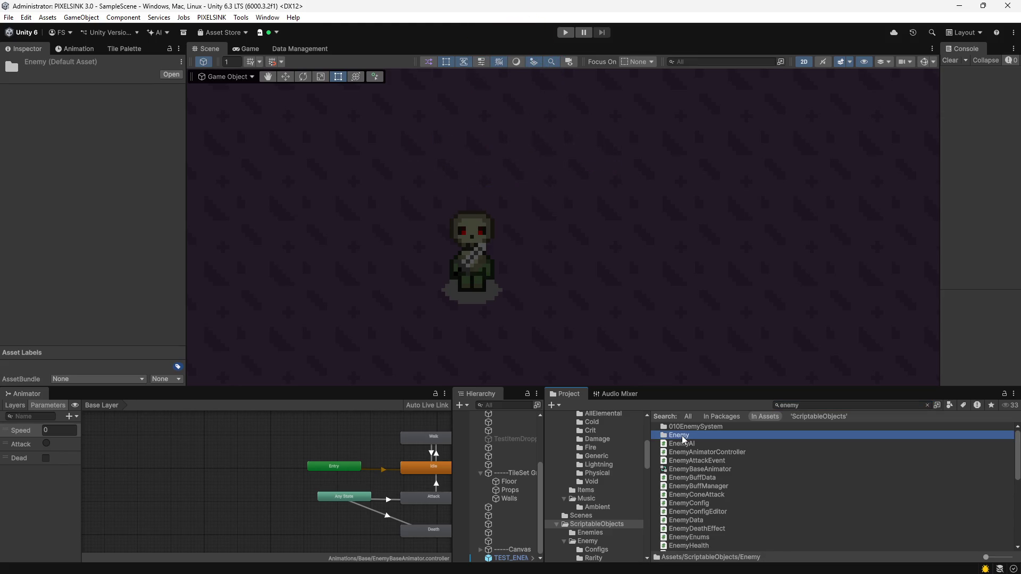
key(Down)
click(828, 405)
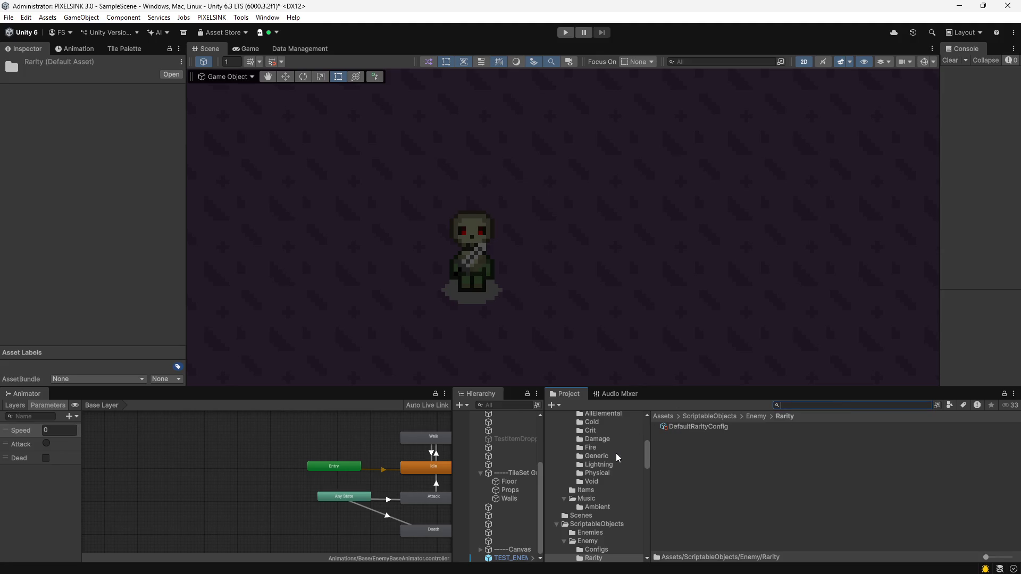
scroll(617, 451, up, 10)
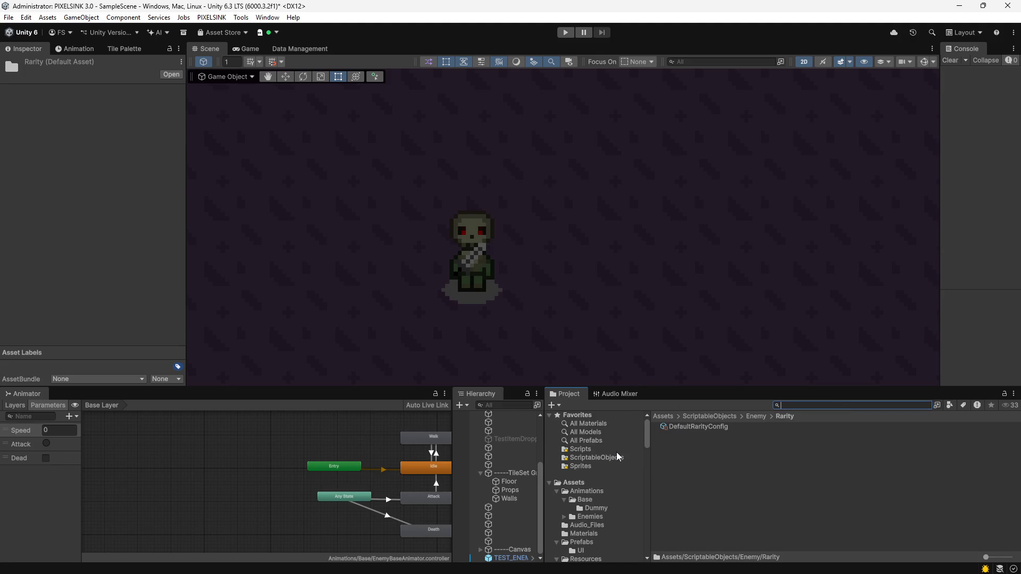
click(579, 447)
scroll(768, 486, down, 2)
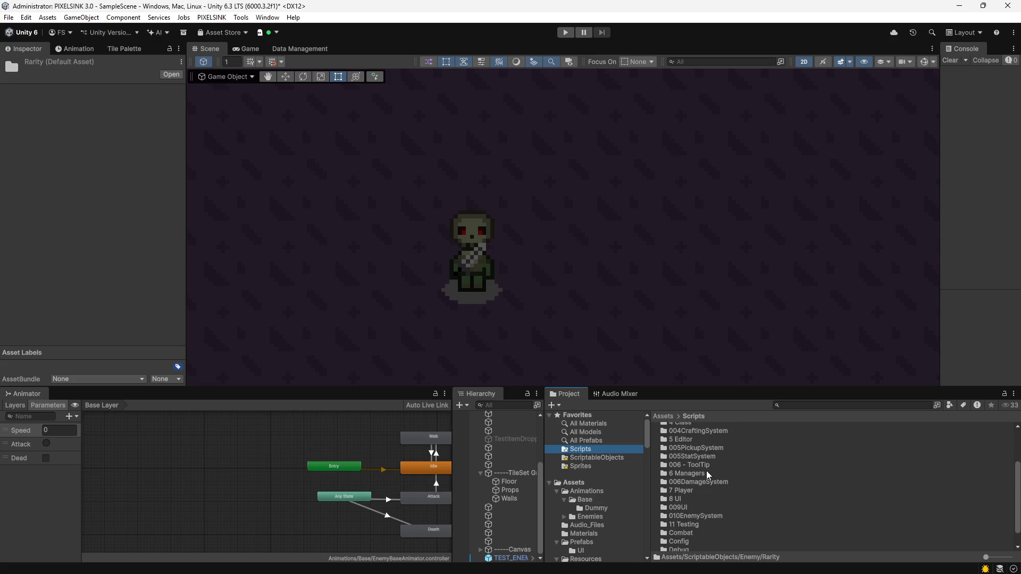
scroll(707, 471, down, 2)
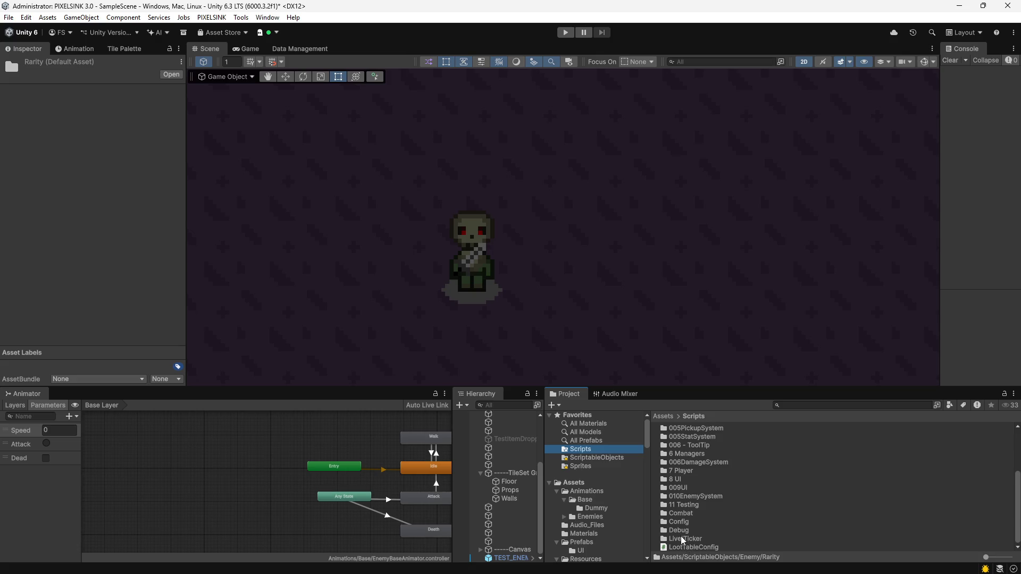
Open 010EnemySystem and read through the EnemyPool and EnemySkillData script code.
double_click(683, 497)
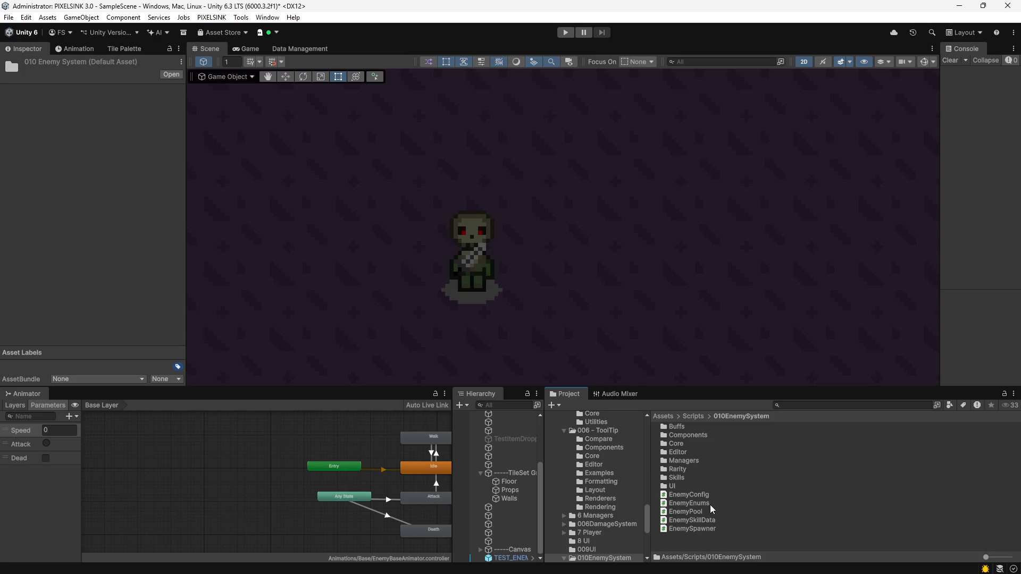
click(691, 512)
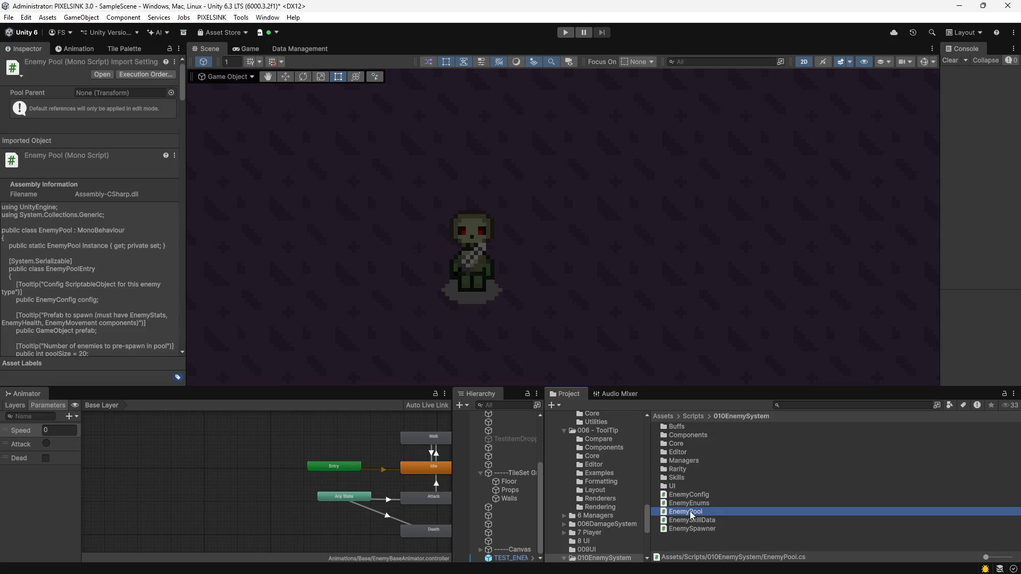
scroll(114, 262, down, 15)
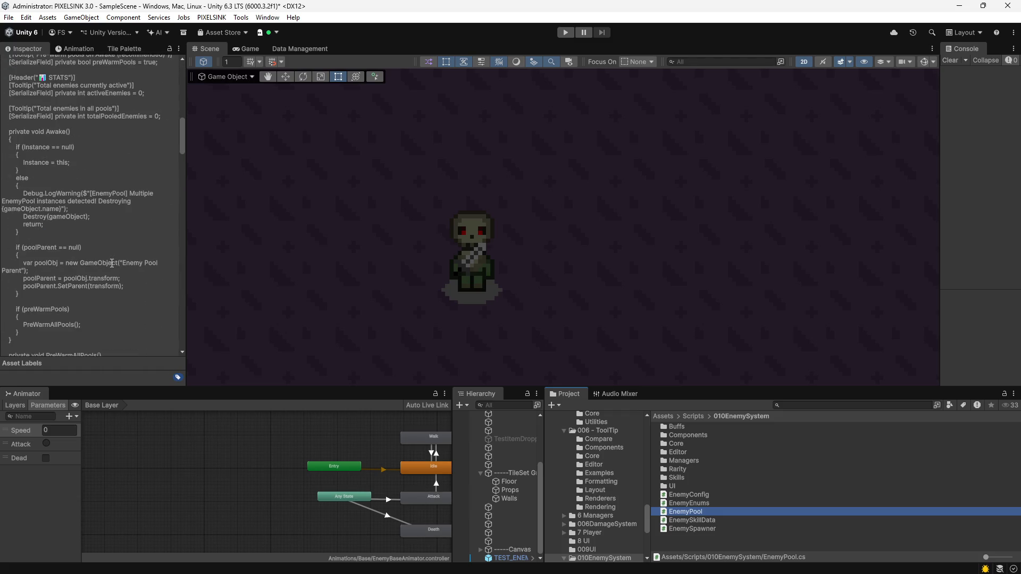
scroll(114, 262, down, 10)
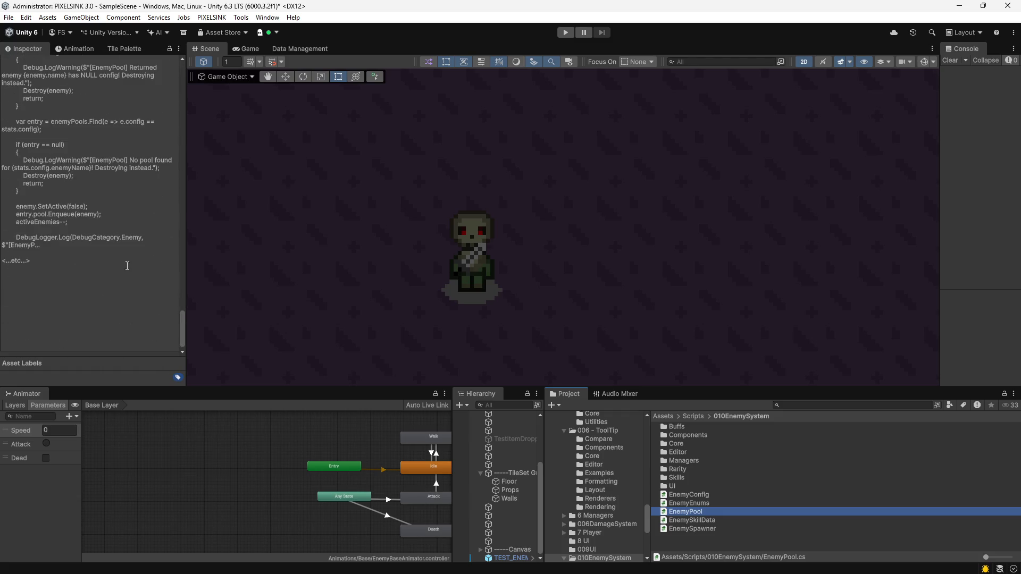
click(684, 518)
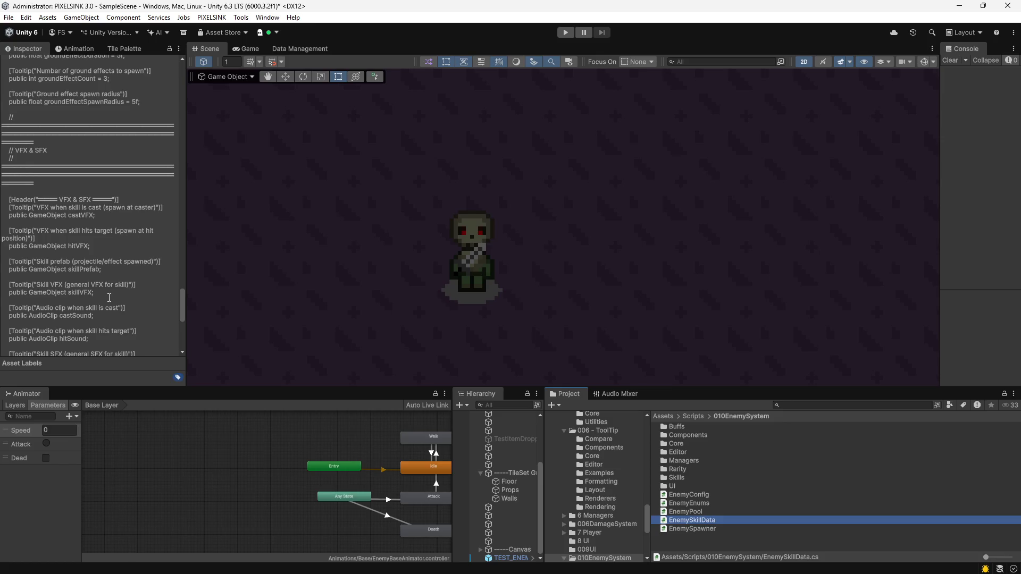
scroll(109, 298, down, 8)
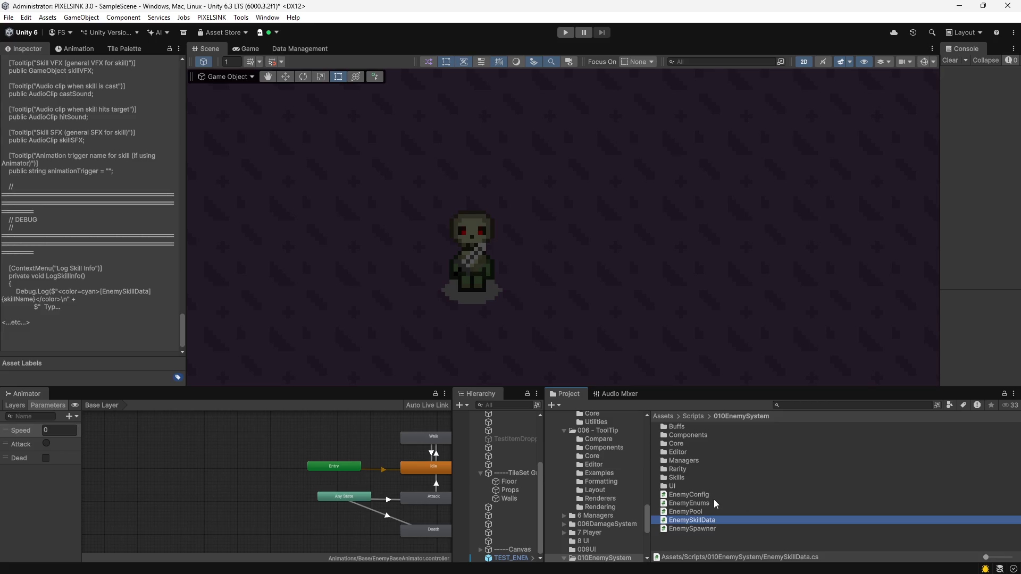
double_click(673, 486)
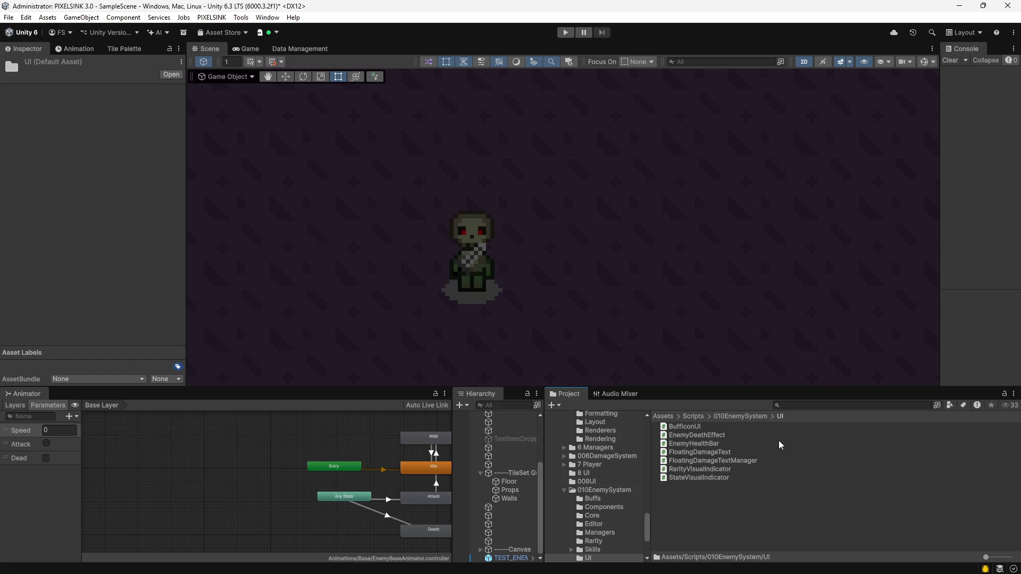
click(715, 445)
click(705, 454)
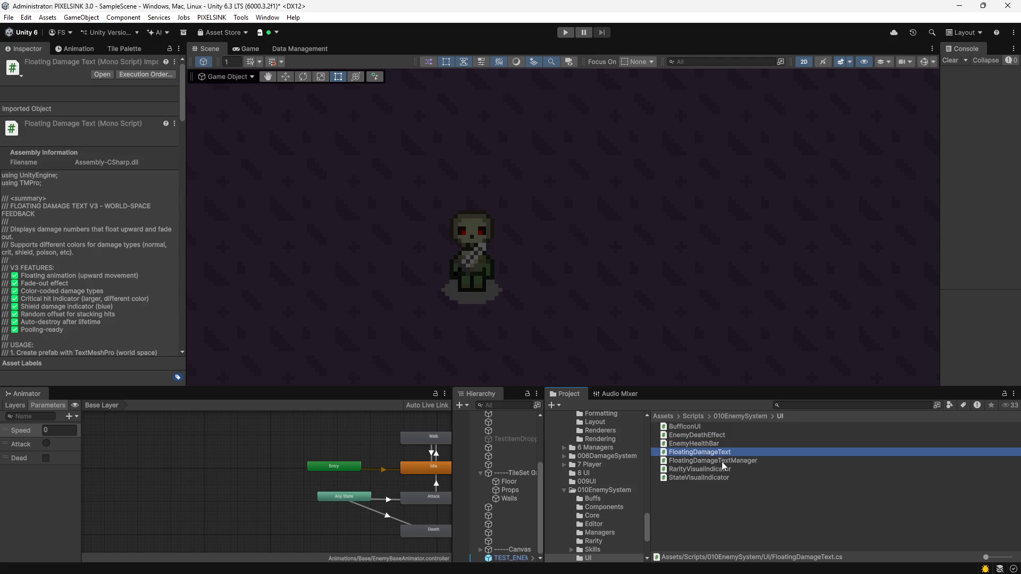
click(717, 461)
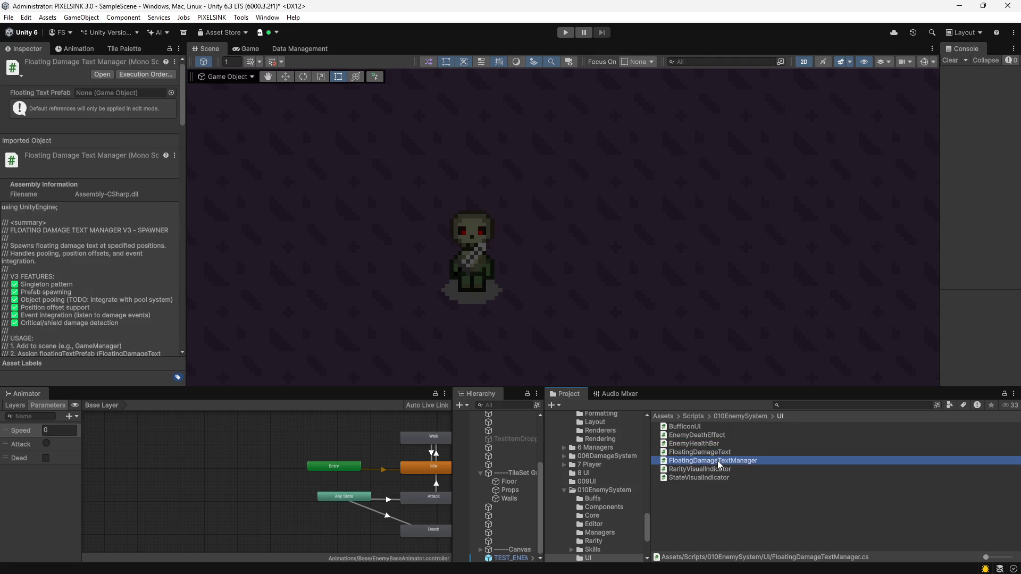
click(687, 453)
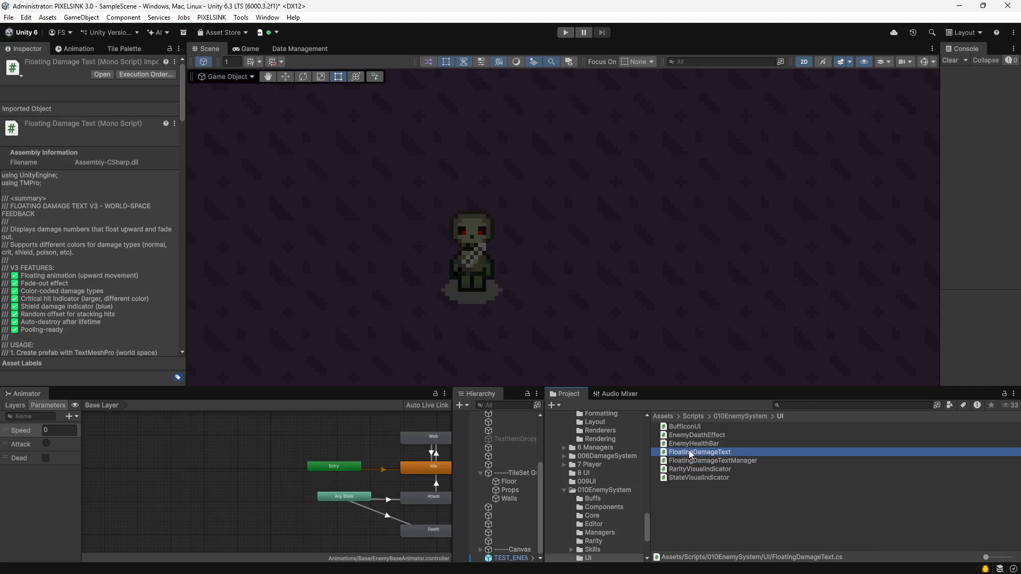
click(755, 416)
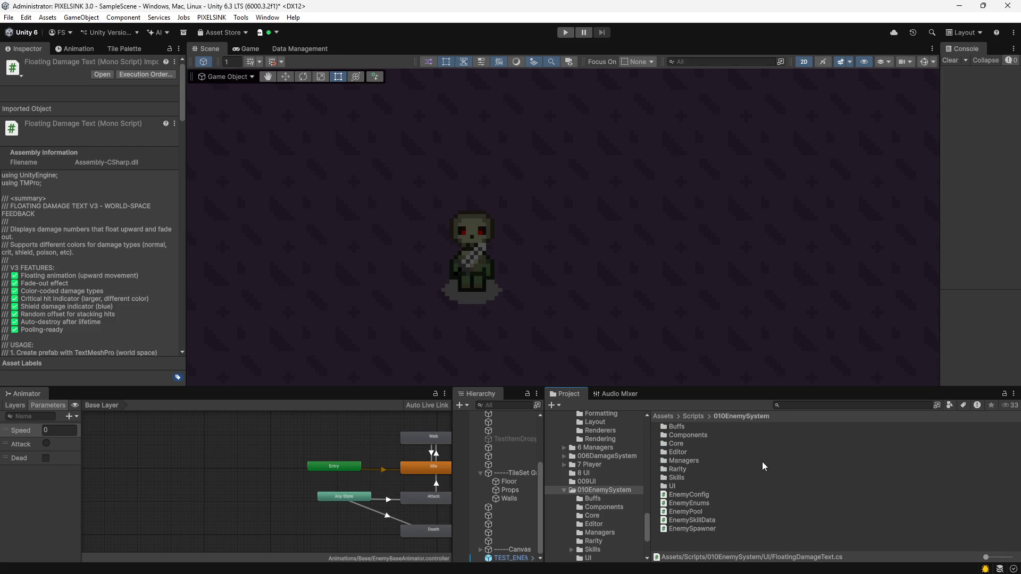
double_click(681, 460)
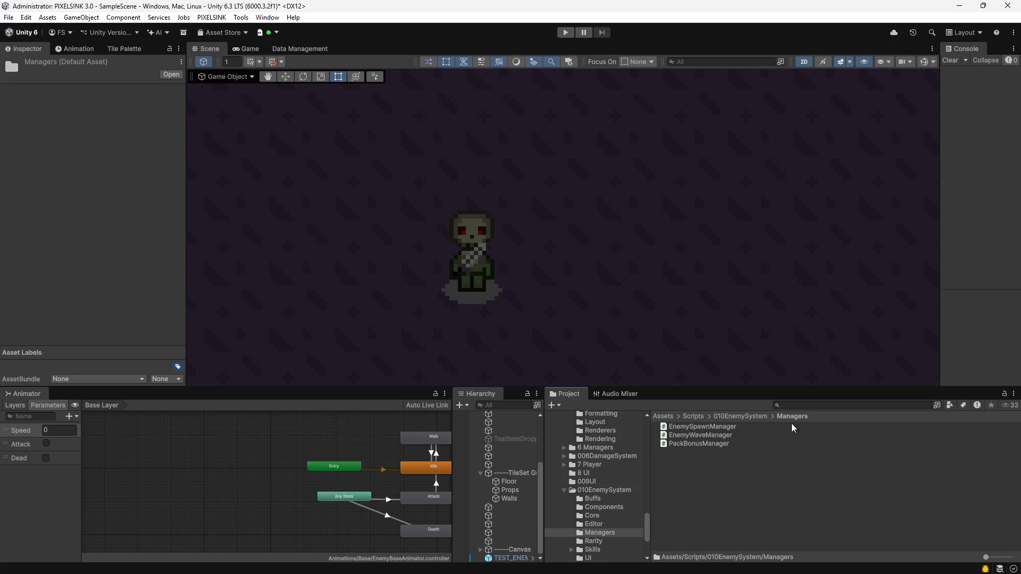
click(754, 416)
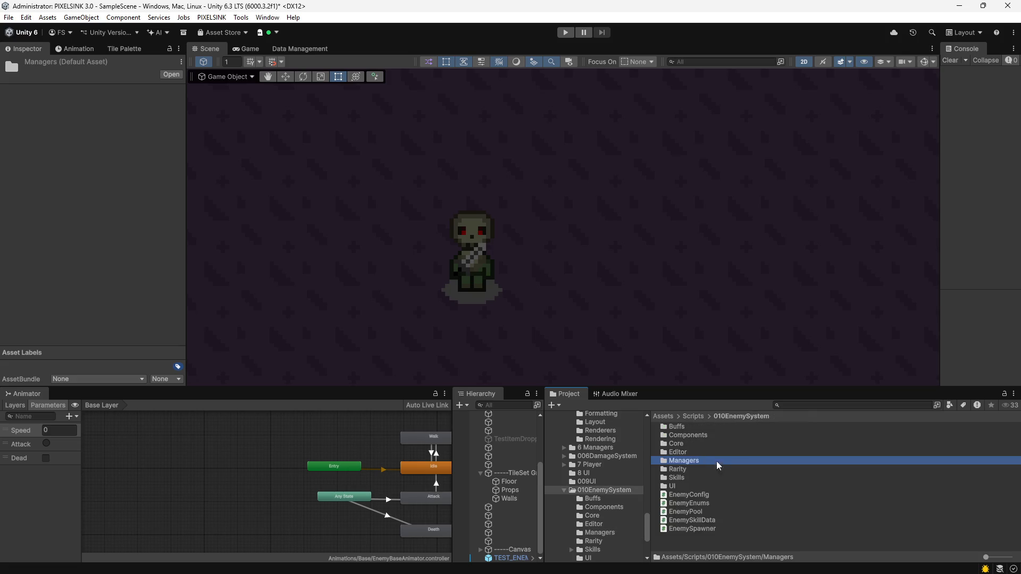
double_click(684, 453)
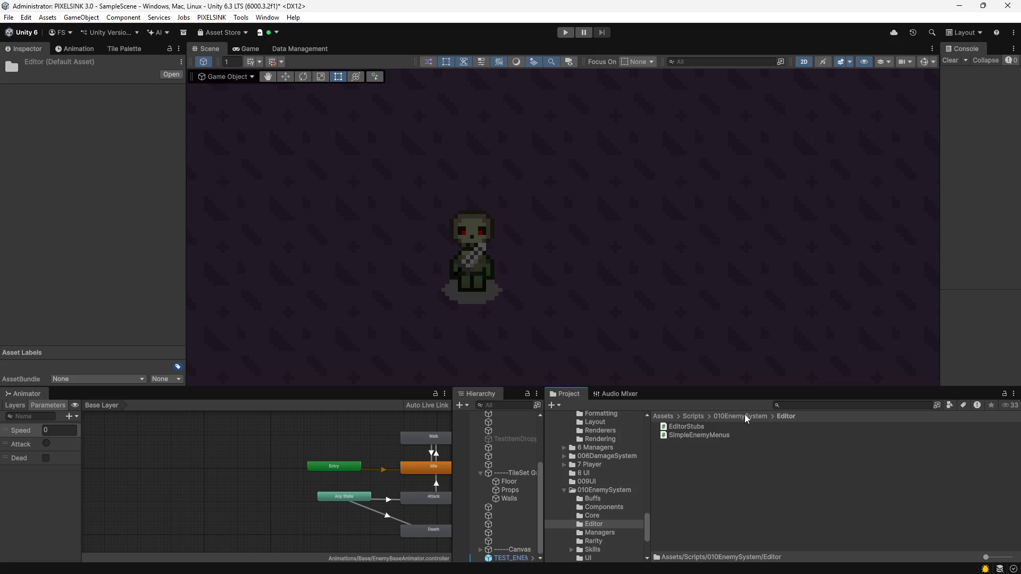
click(710, 435)
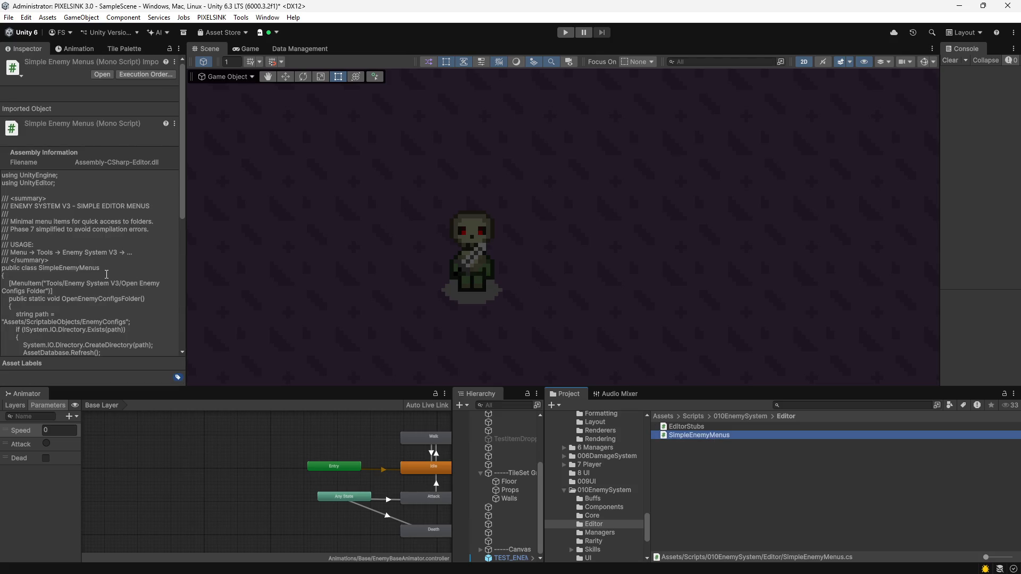
click(744, 417)
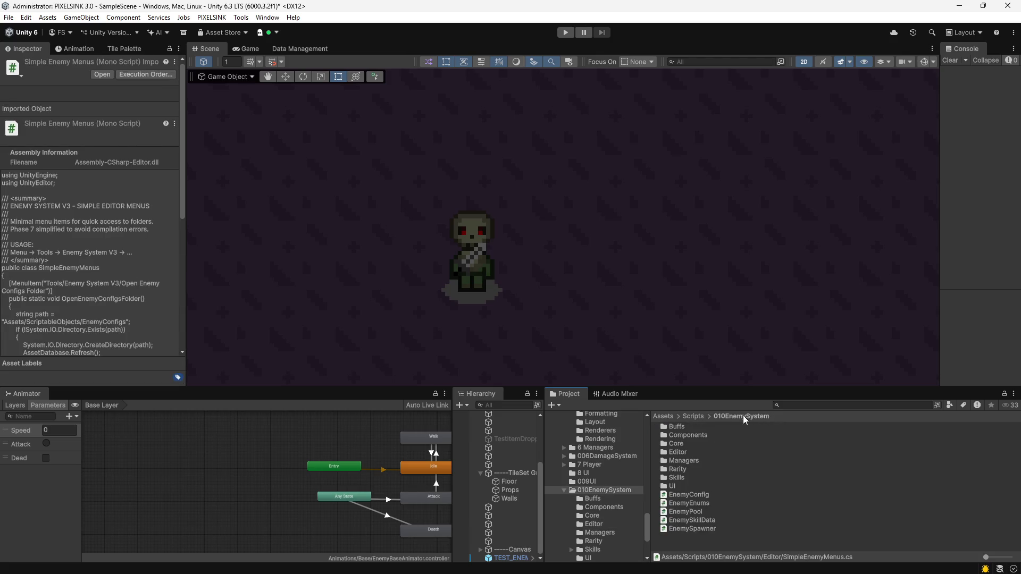
double_click(676, 444)
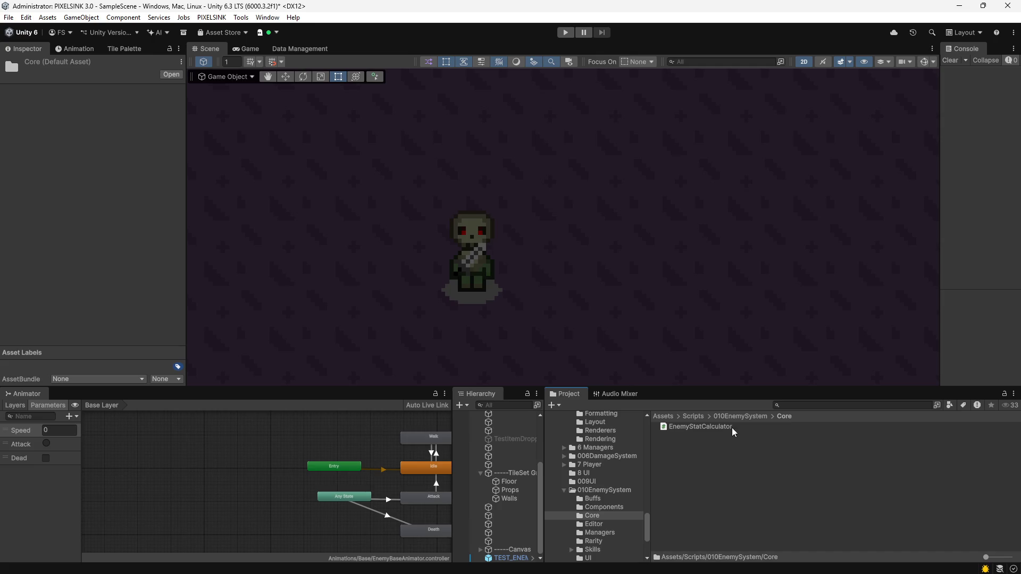
click(749, 416)
double_click(686, 435)
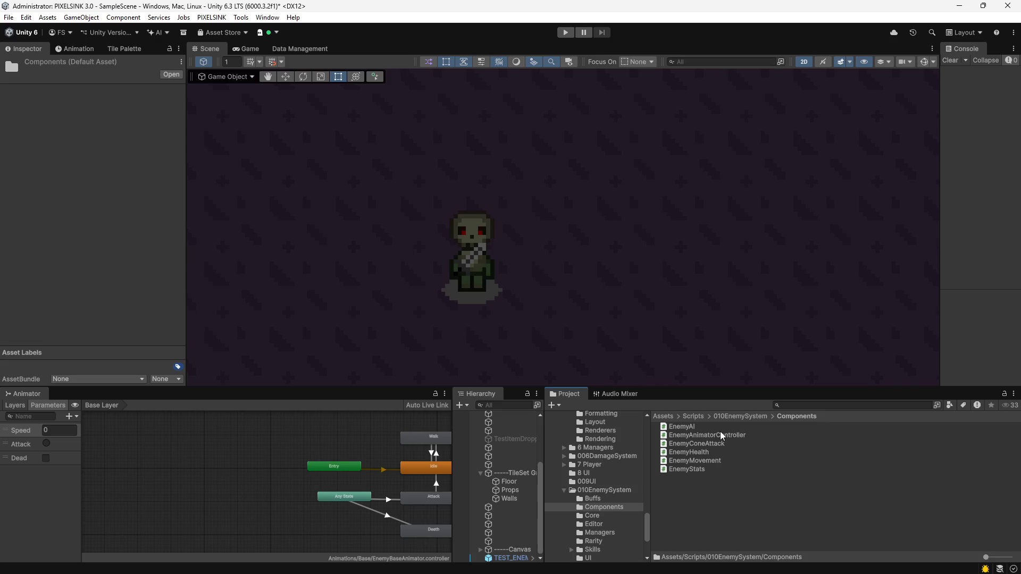
click(732, 417)
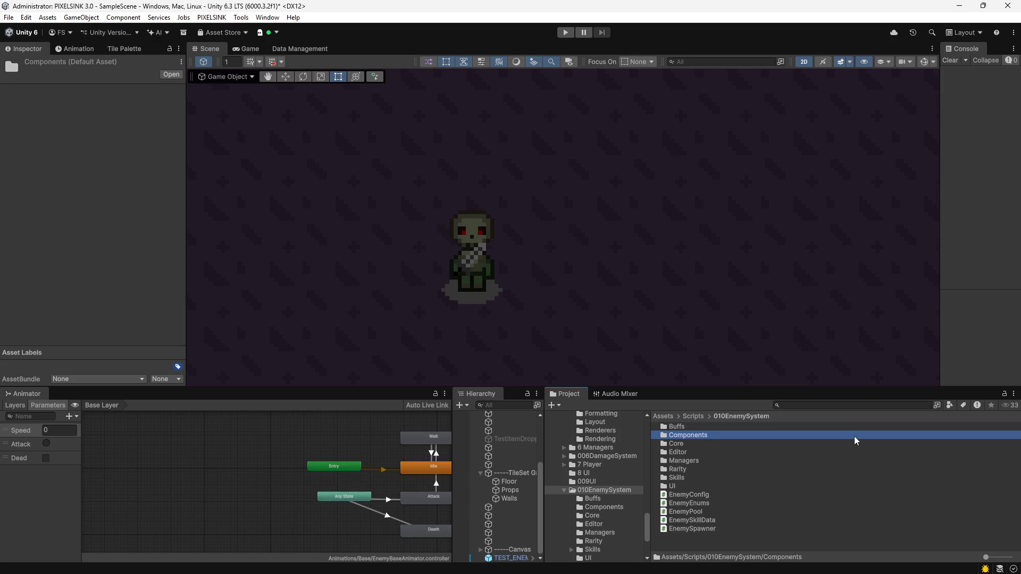
click(700, 416)
click(698, 429)
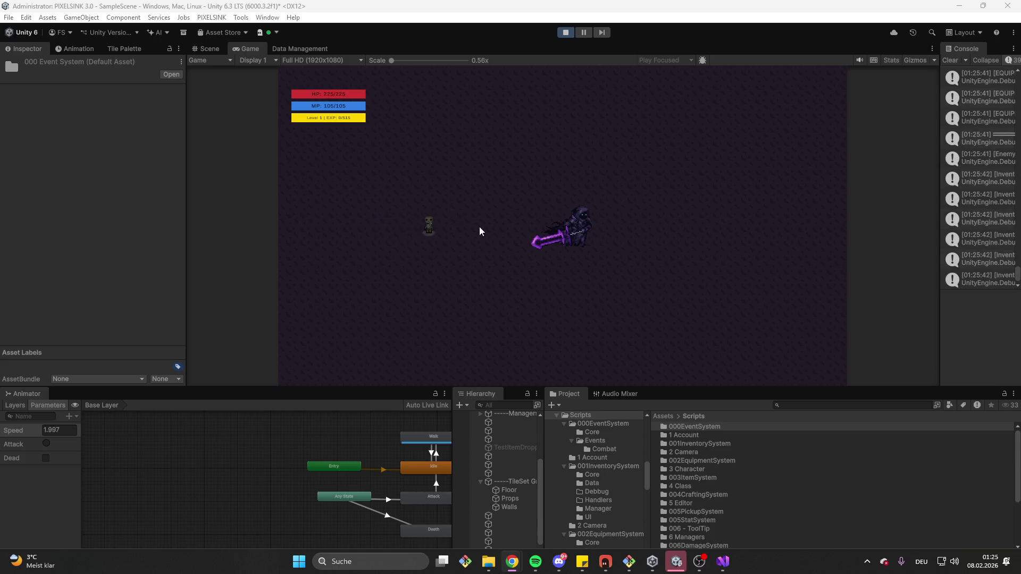
Exit Play mode with Ctrl+P to return to editing.
key(ctrl+p)
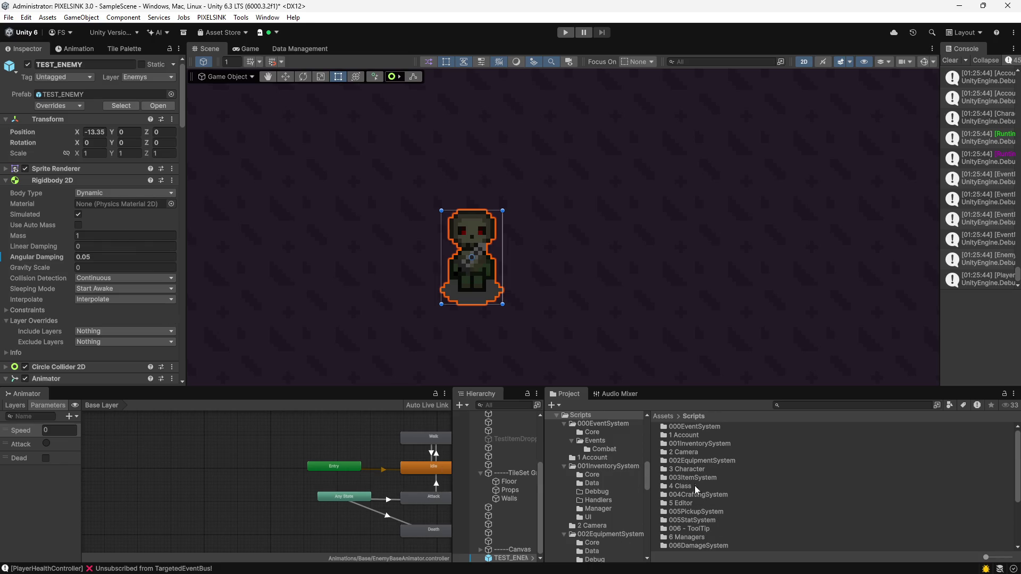
Go past the SkullZombie folder to Animations/Base/Dummy and inspect the Dummy_Walk clip.
scroll(607, 448, up, 8)
click(586, 501)
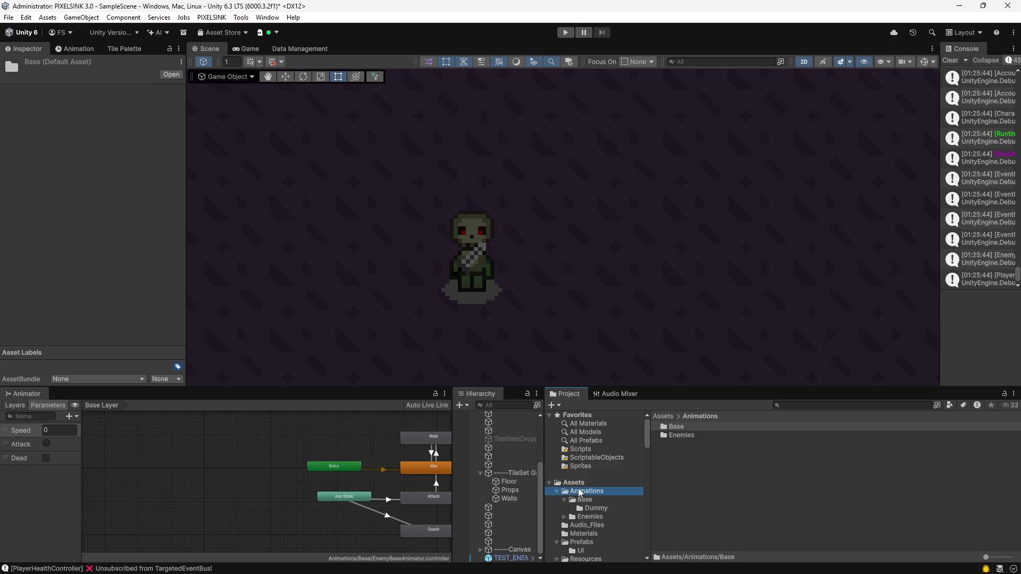
click(589, 517)
double_click(696, 427)
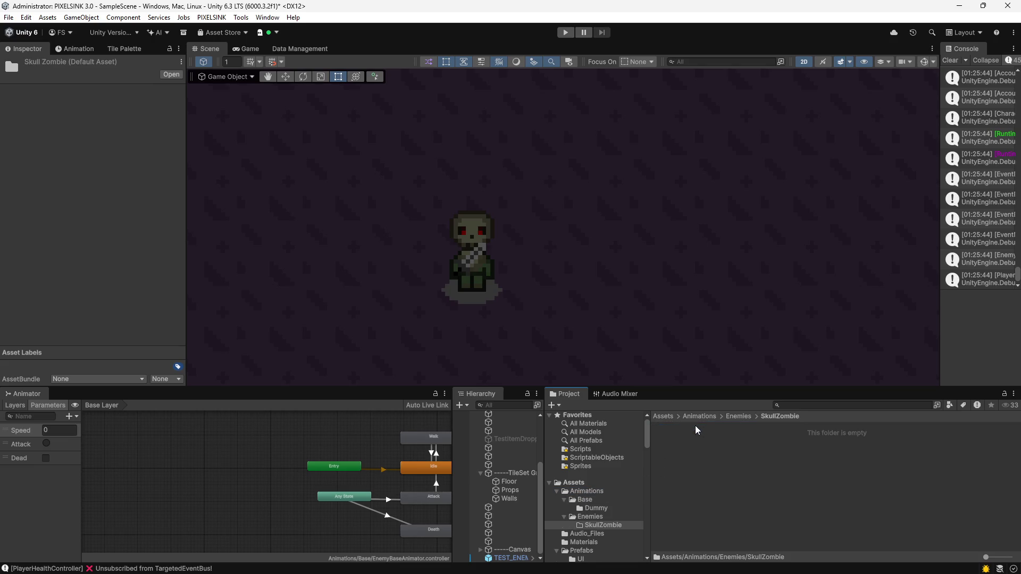
click(579, 503)
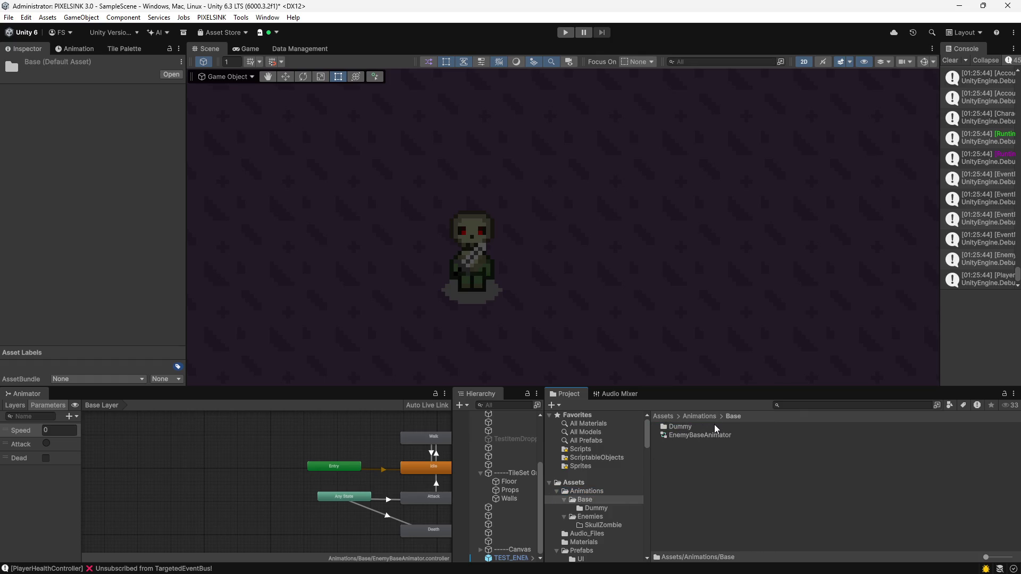
double_click(684, 426)
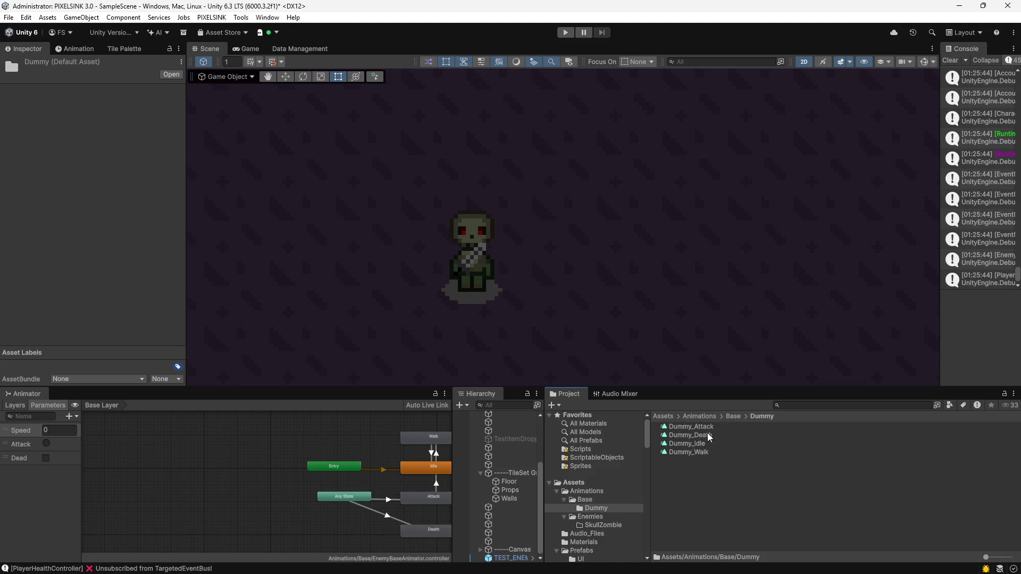
click(699, 452)
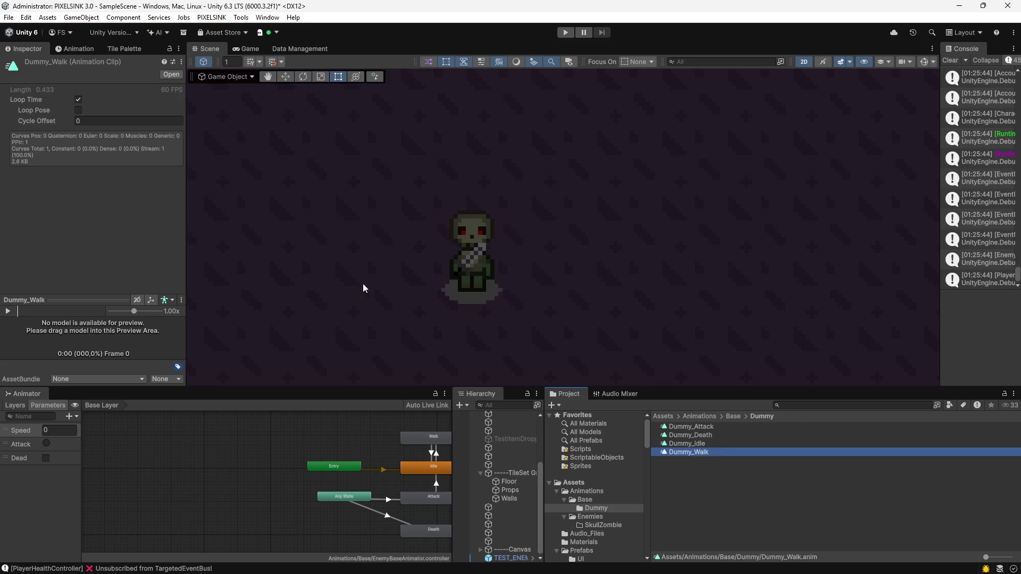
Open Dummy_Idle in the Animation window and add a sprite keyframe at frame 30.
double_click(688, 453)
drag(190, 133, 461, 160)
scroll(344, 184, down, 10)
click(193, 91)
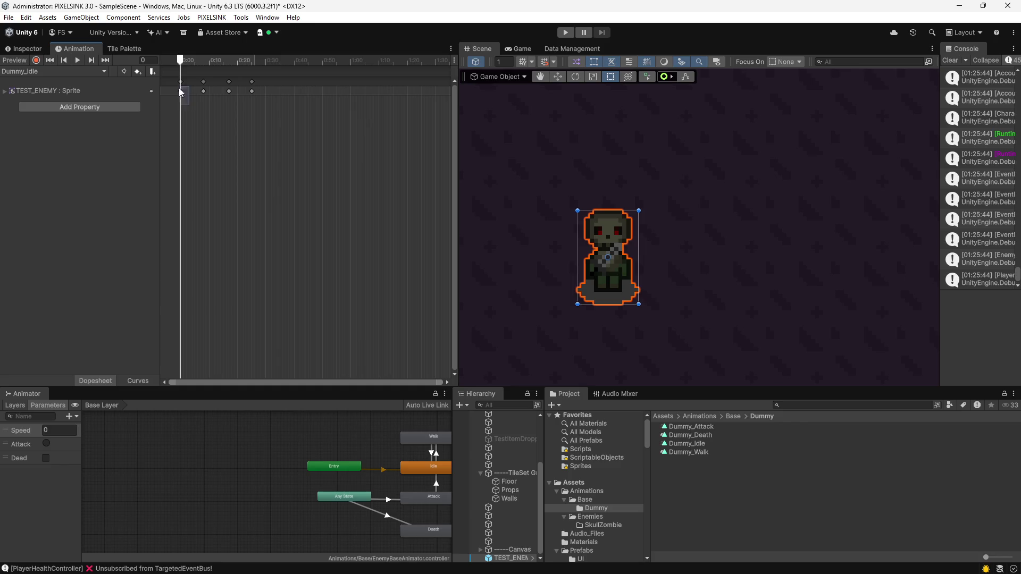
drag(181, 91, 180, 88)
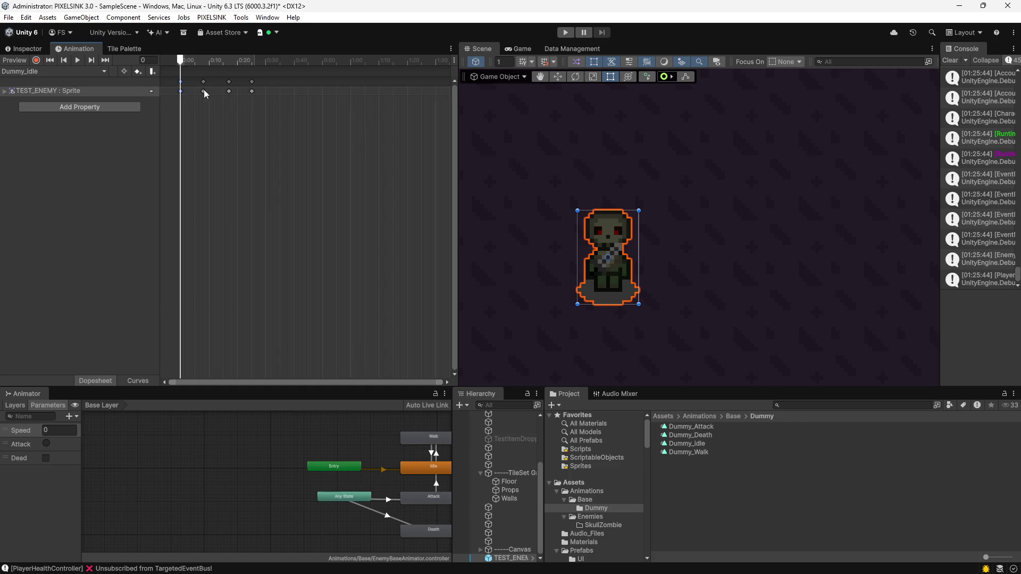
mouse_move(181, 64)
mouse_down()
mouse_move(301, 75)
mouse_move(264, 71)
mouse_up()
scroll(288, 94, up, 3)
double_click(248, 83)
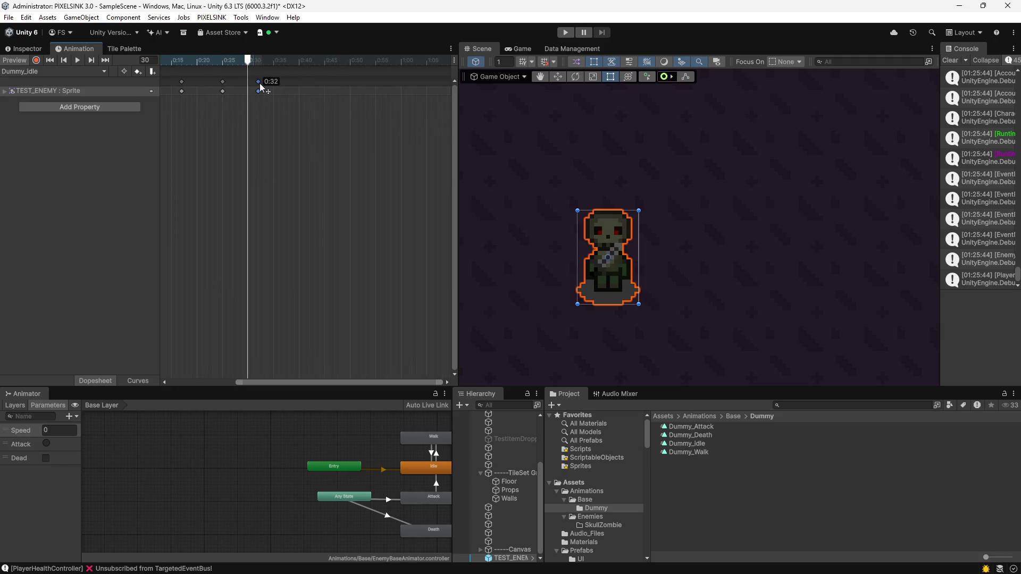
drag(265, 83, 257, 83)
Shift the clip's last keyframes from 0:35 to 0:40.
scroll(250, 104, down, 5)
scroll(290, 137, up, 1)
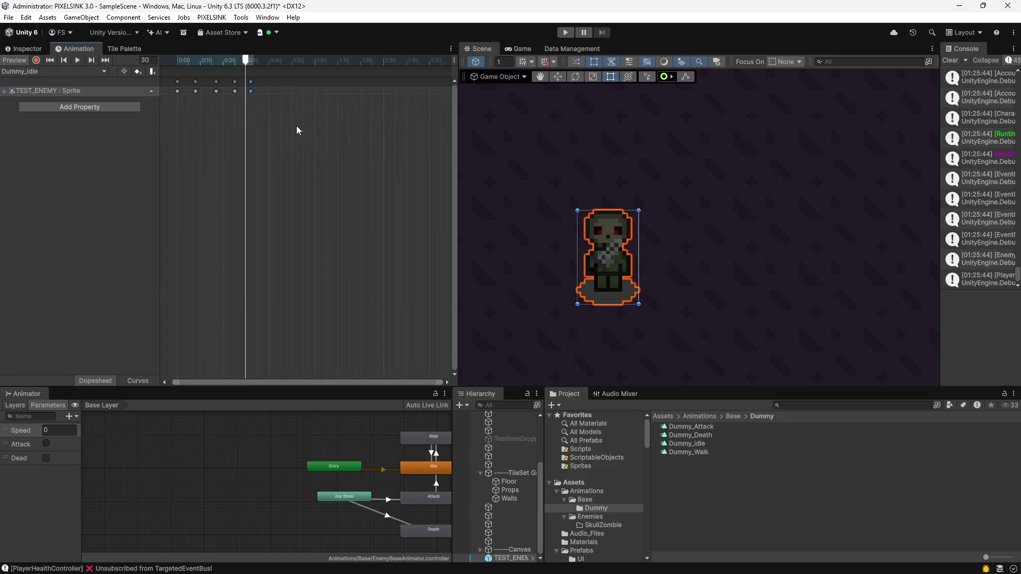
drag(282, 77, 162, 113)
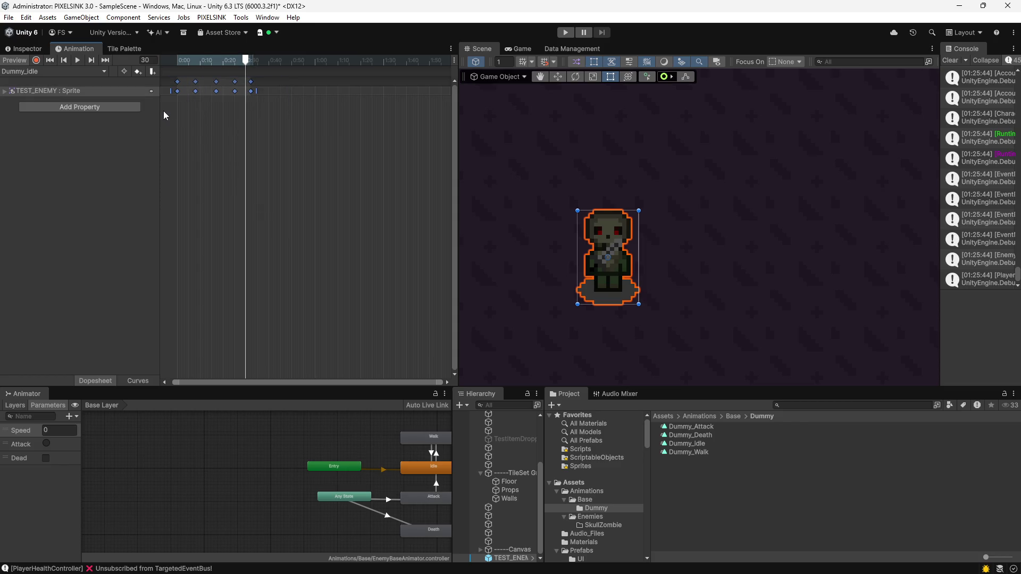
click(287, 120)
scroll(287, 120, up, 3)
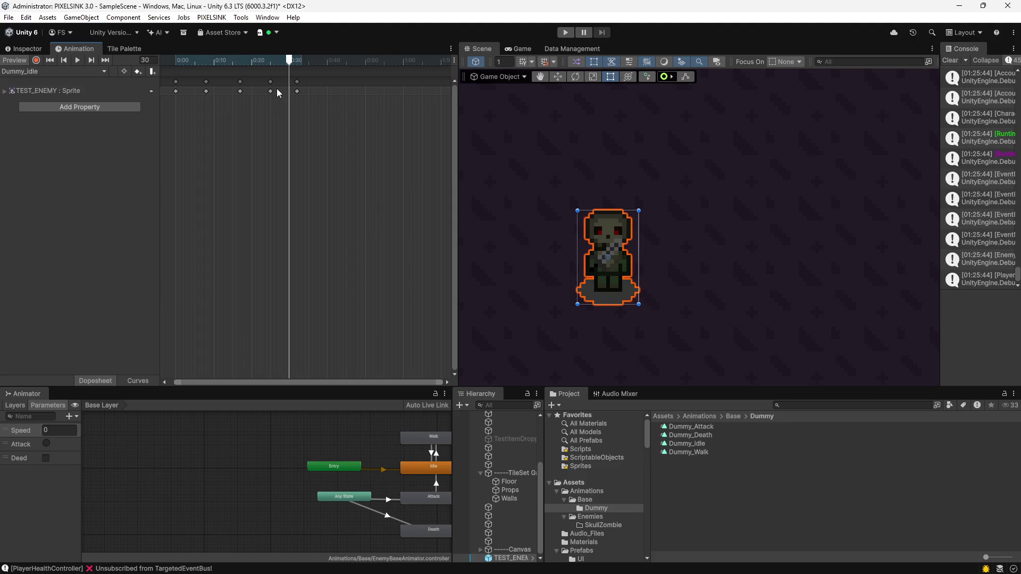
drag(285, 63, 271, 63)
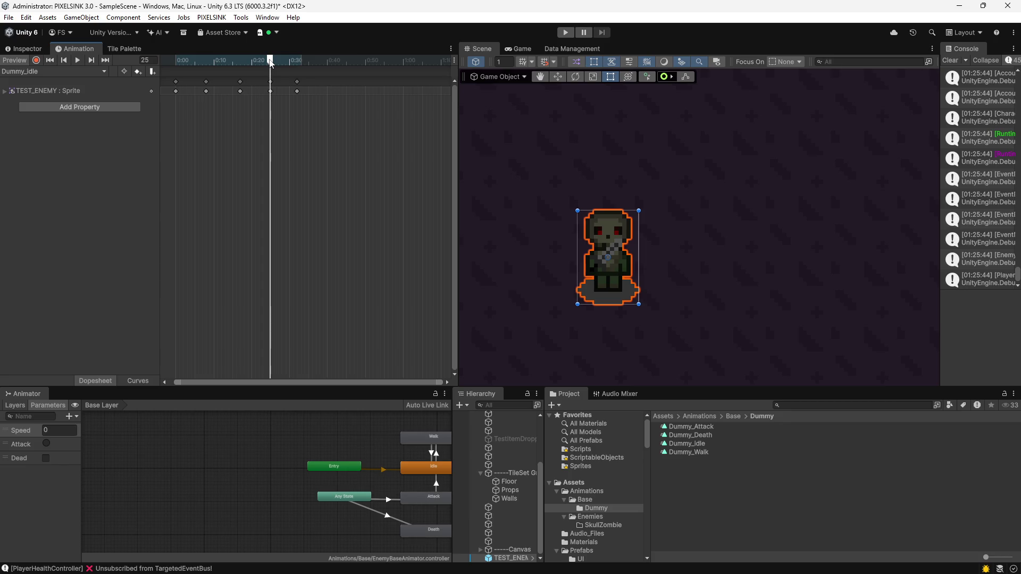
drag(270, 63, 286, 64)
mouse_move(307, 97)
mouse_down()
mouse_move(295, 103)
mouse_move(306, 94)
mouse_up()
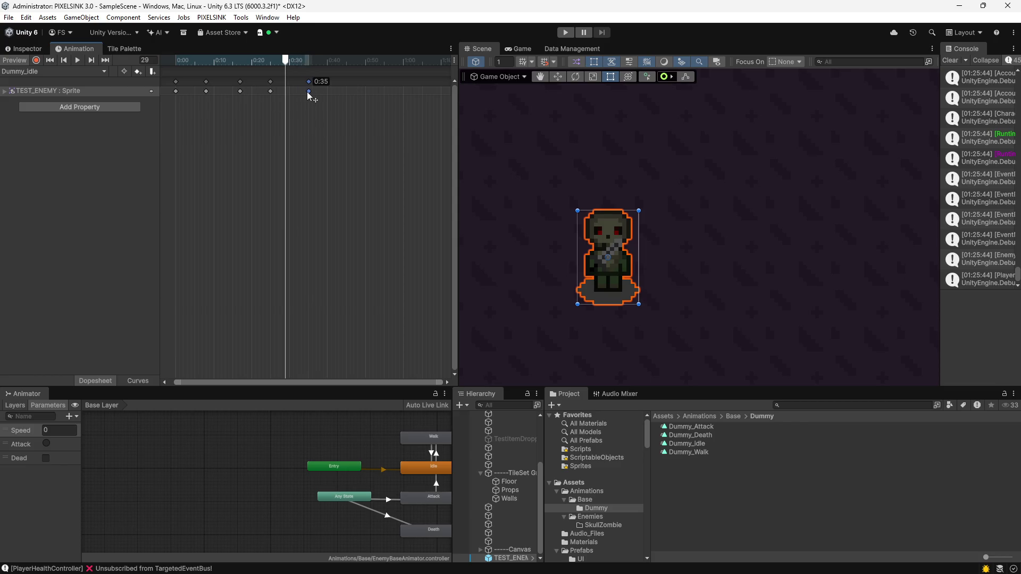
mouse_move(308, 93)
mouse_down()
mouse_move(337, 95)
mouse_move(327, 99)
mouse_up()
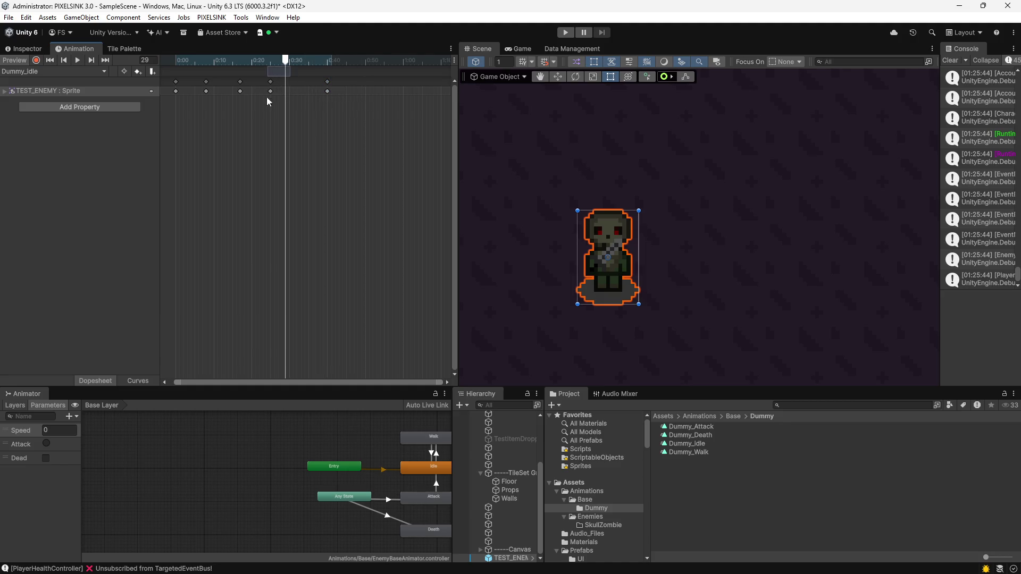
click(256, 108)
Nudge a middle key pair to 0:19, compress all keys to end near 0:25, and preview.
drag(209, 99, 206, 89)
drag(244, 92, 268, 78)
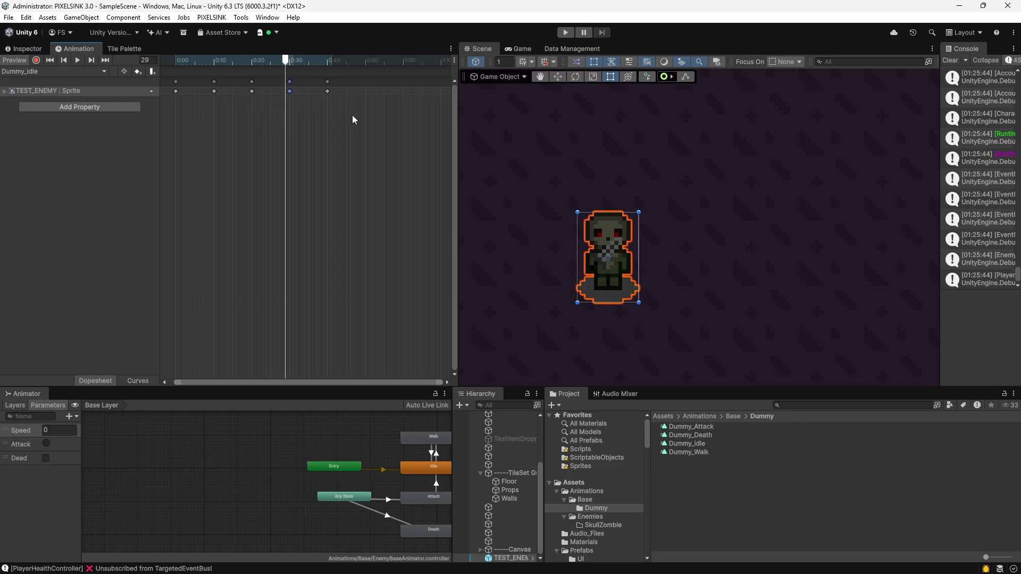
drag(362, 78, 165, 131)
drag(334, 91, 276, 92)
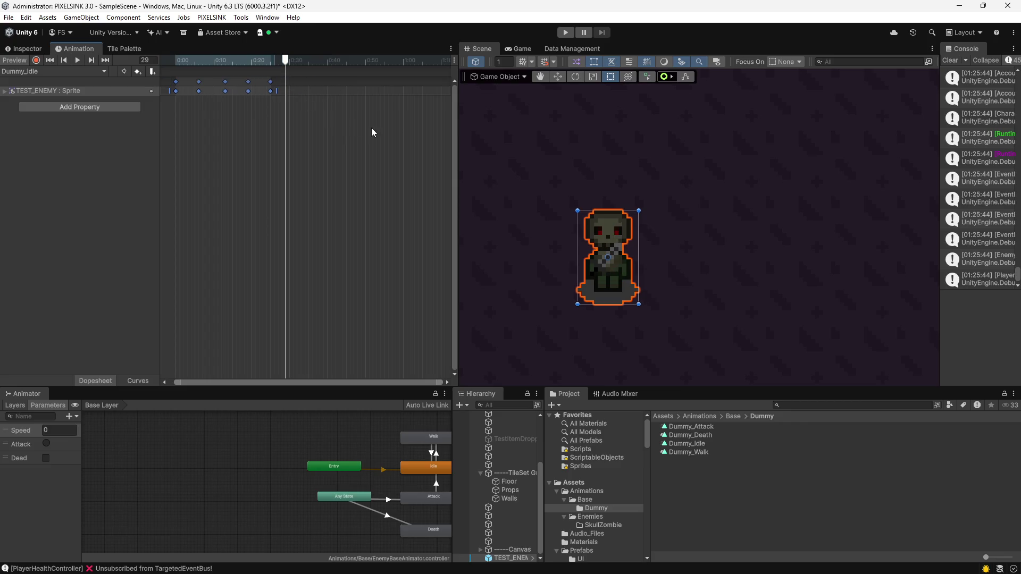
click(76, 62)
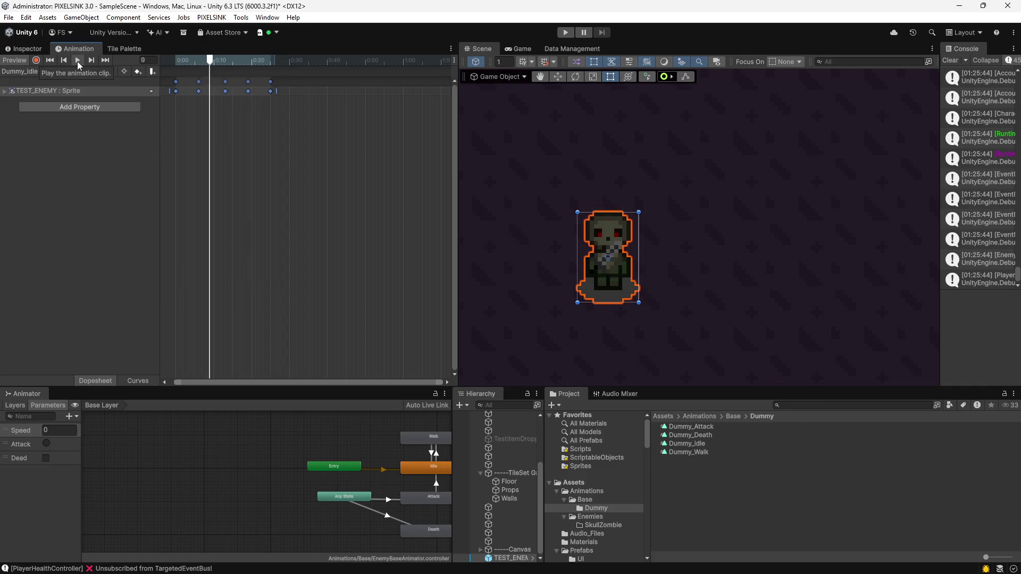
click(702, 443)
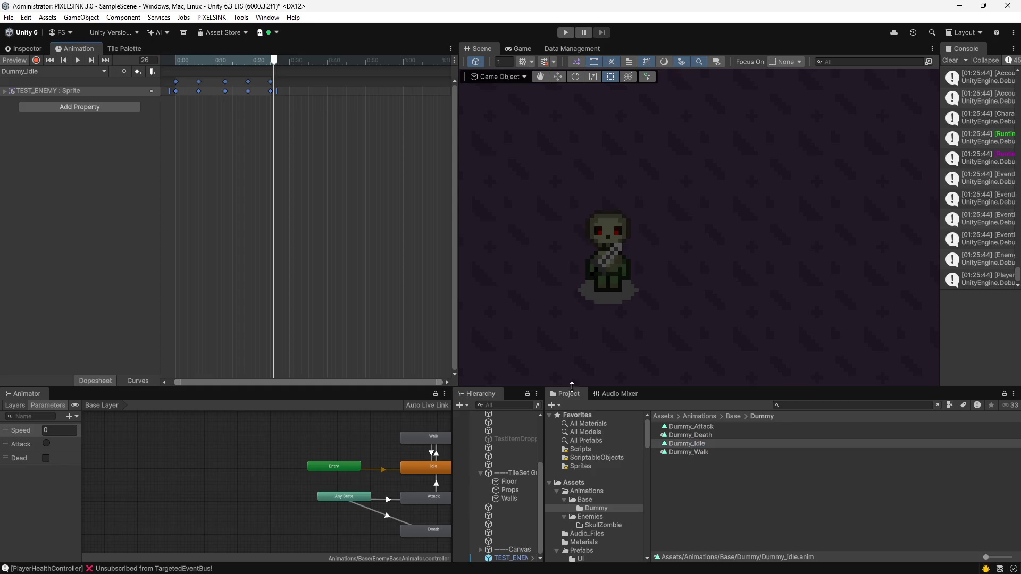
click(59, 71)
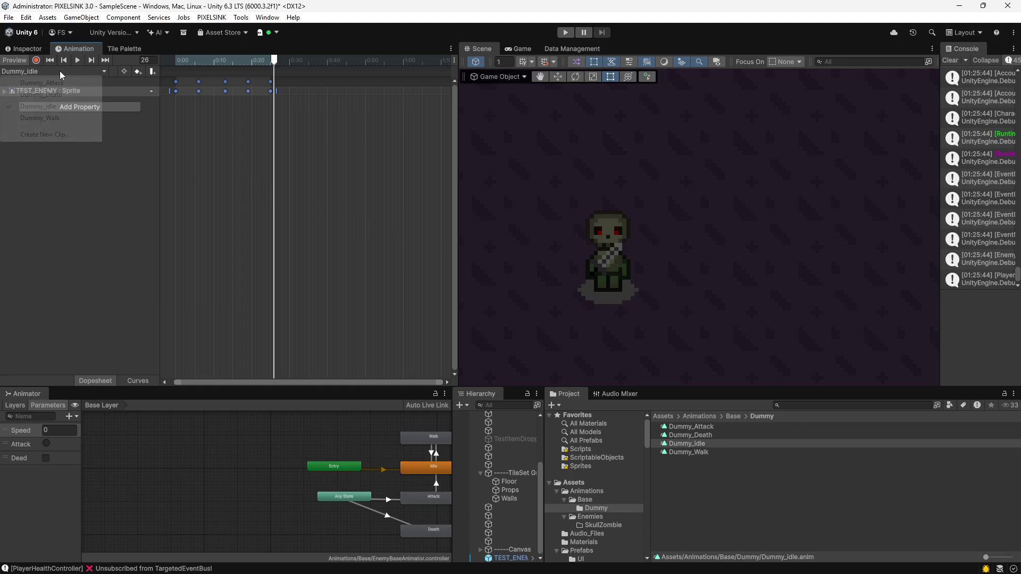
Switch the timeline to Dummy_Walk and move its 0:05 keyframe to 0:10.
click(32, 118)
scroll(314, 126, down, 4)
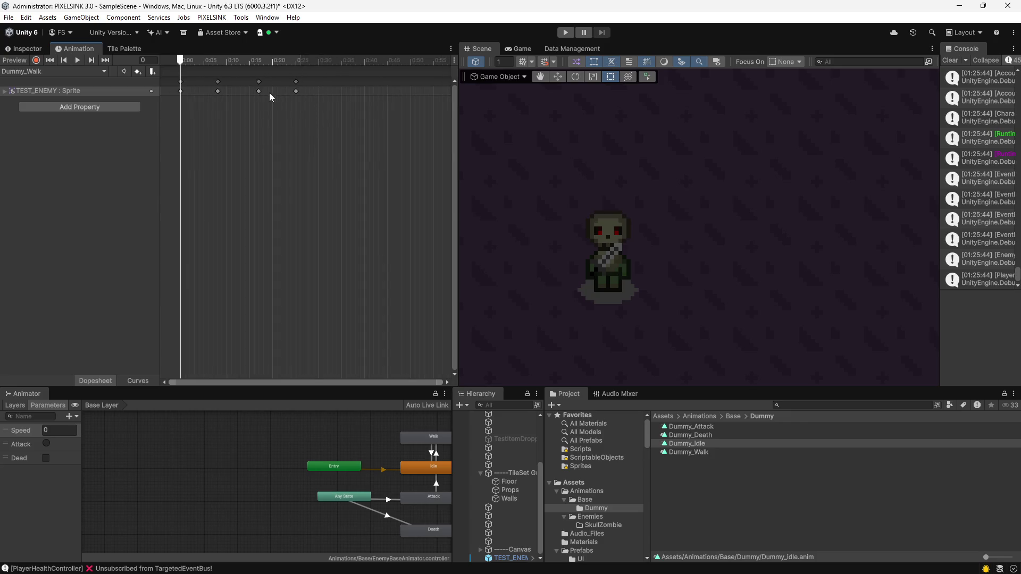
click(218, 91)
mouse_move(219, 91)
mouse_down()
mouse_move(272, 91)
mouse_move(285, 104)
mouse_move(317, 91)
mouse_up()
click(258, 91)
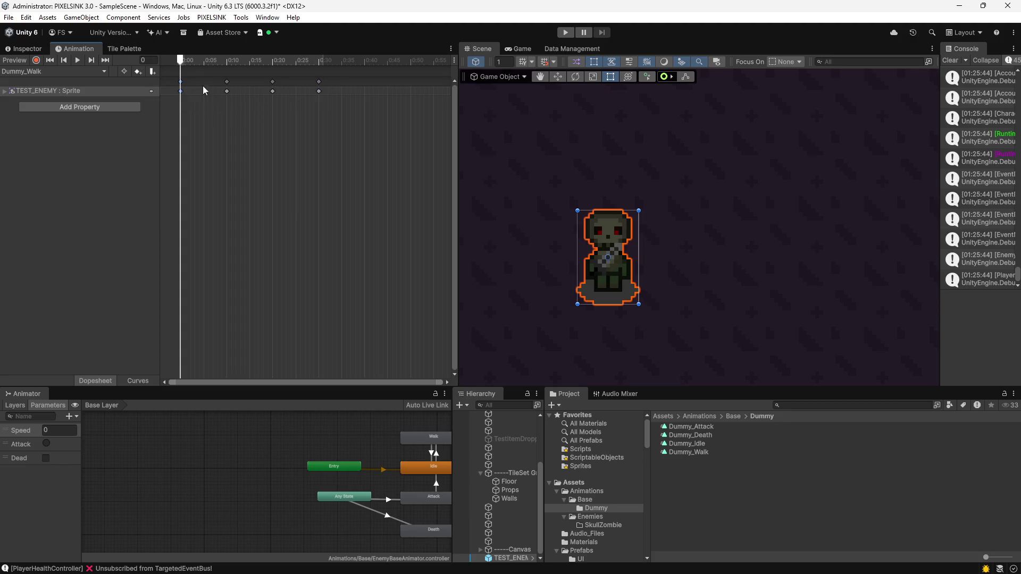
Add a sprite key at 0:40 and compress all walk keys into 0:00–0:25.
click(367, 63)
key(k)
drag(406, 114, 178, 77)
drag(366, 90, 302, 91)
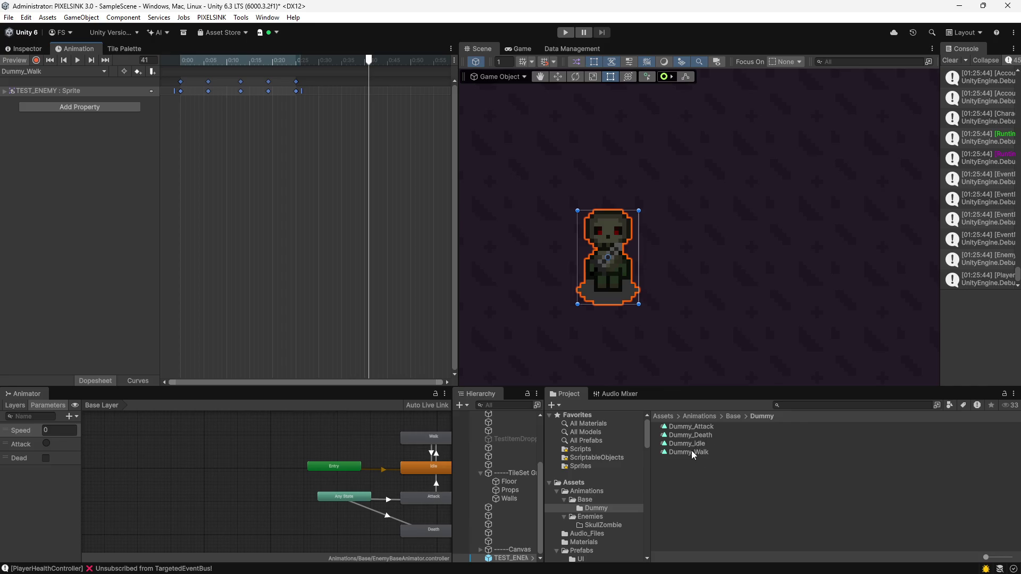
click(691, 426)
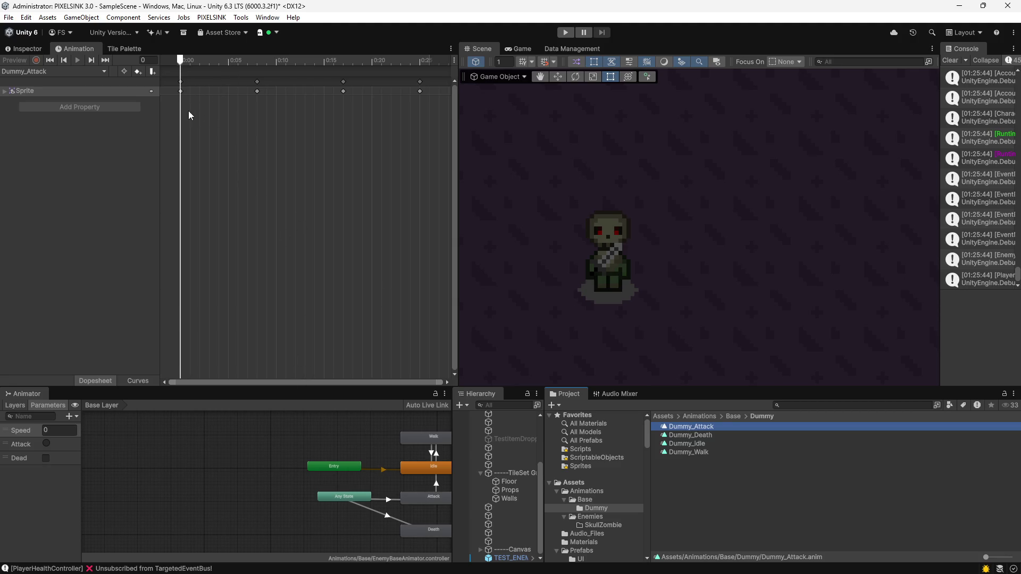
Shift the Dummy_Attack keyframes after 0:00 later so they span 0:10–0:27.
drag(188, 110, 156, 68)
key(a)
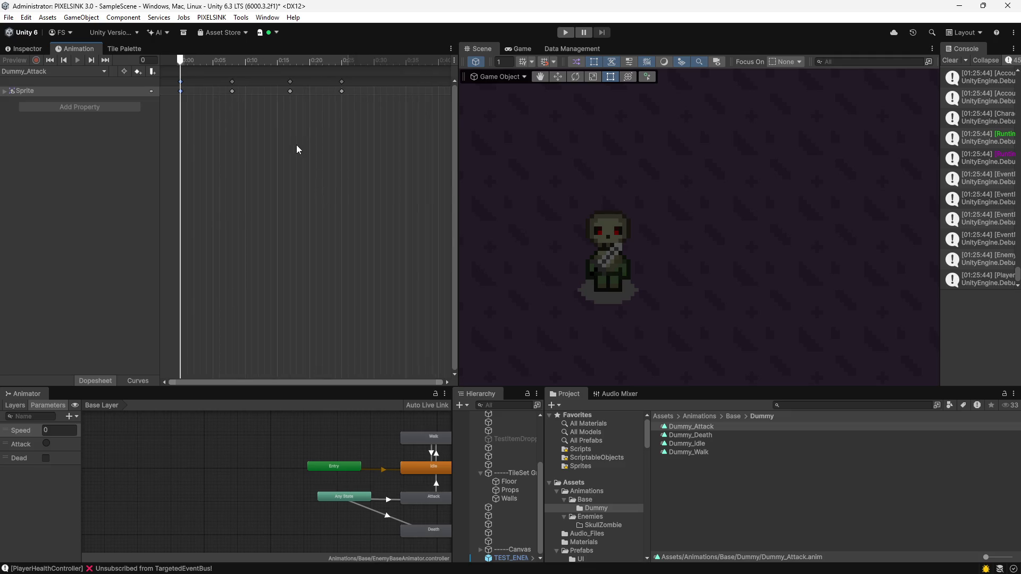
click(233, 91)
drag(387, 78, 226, 133)
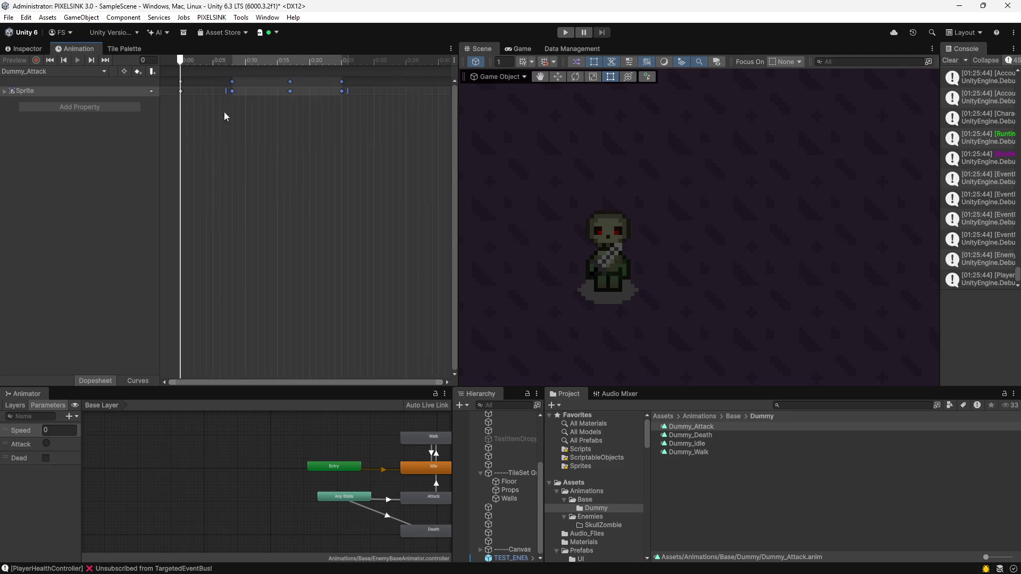
mouse_move(235, 84)
mouse_down()
mouse_move(255, 83)
mouse_move(247, 89)
mouse_up()
click(325, 152)
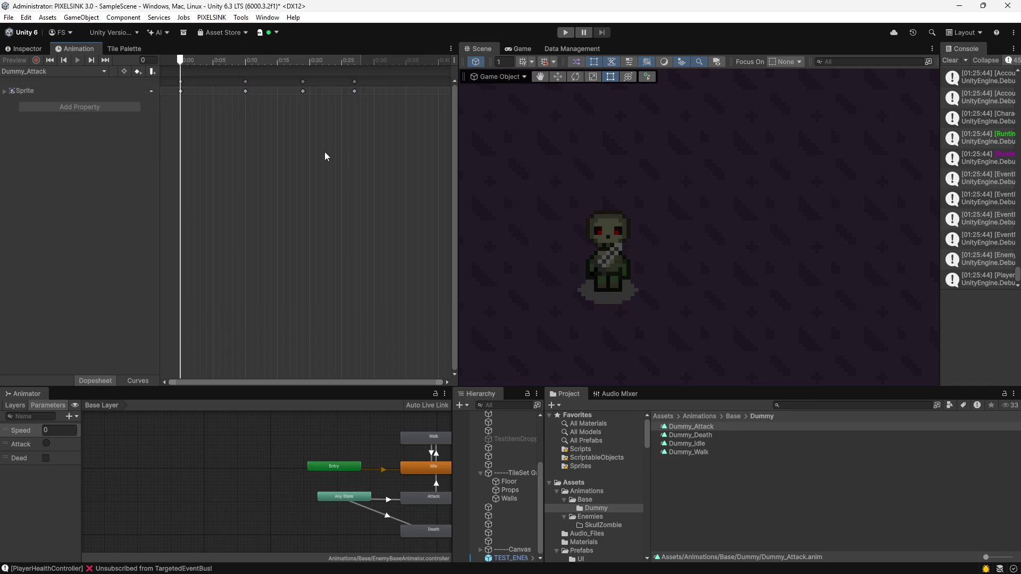
Move the last keys out to about 0:38, then select all Sprite keyframes.
mouse_move(381, 77)
mouse_down()
mouse_move(285, 114)
mouse_move(307, 84)
mouse_move(373, 80)
mouse_up()
click(382, 79)
click(359, 91)
click(388, 110)
click(413, 59)
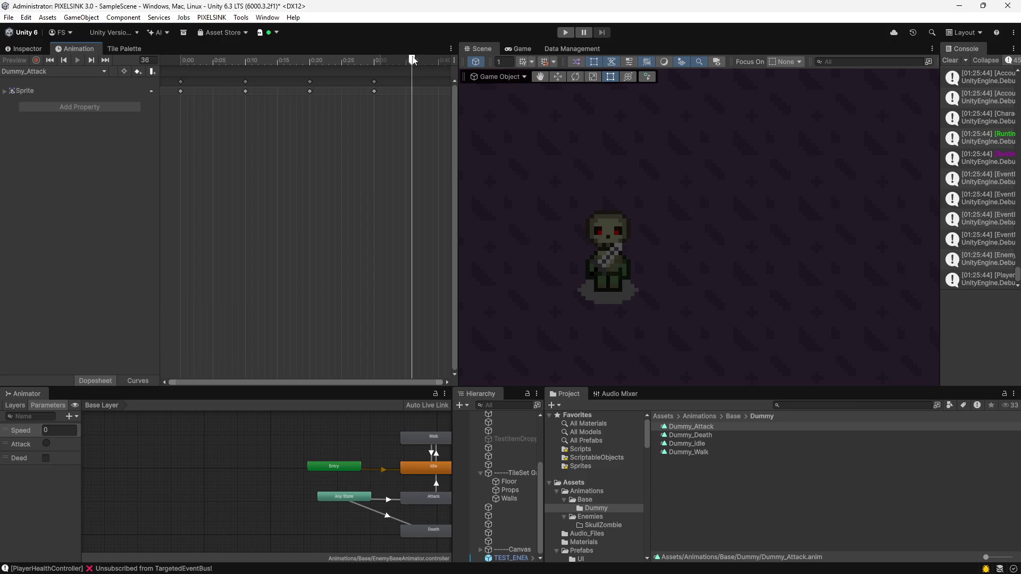
mouse_move(413, 83)
mouse_down()
mouse_move(442, 91)
mouse_move(352, 91)
mouse_up()
key(ctrl+a)
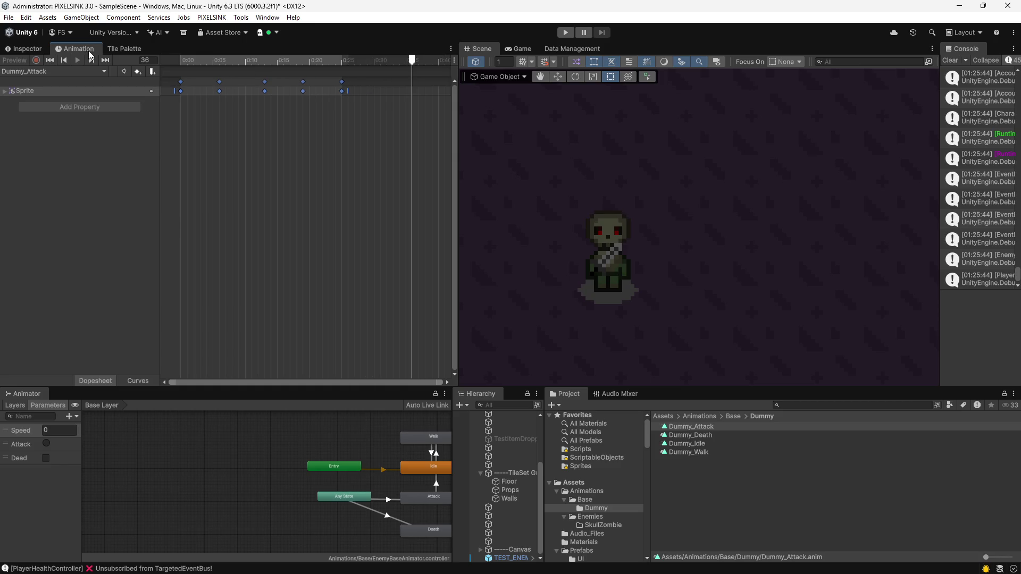
click(189, 151)
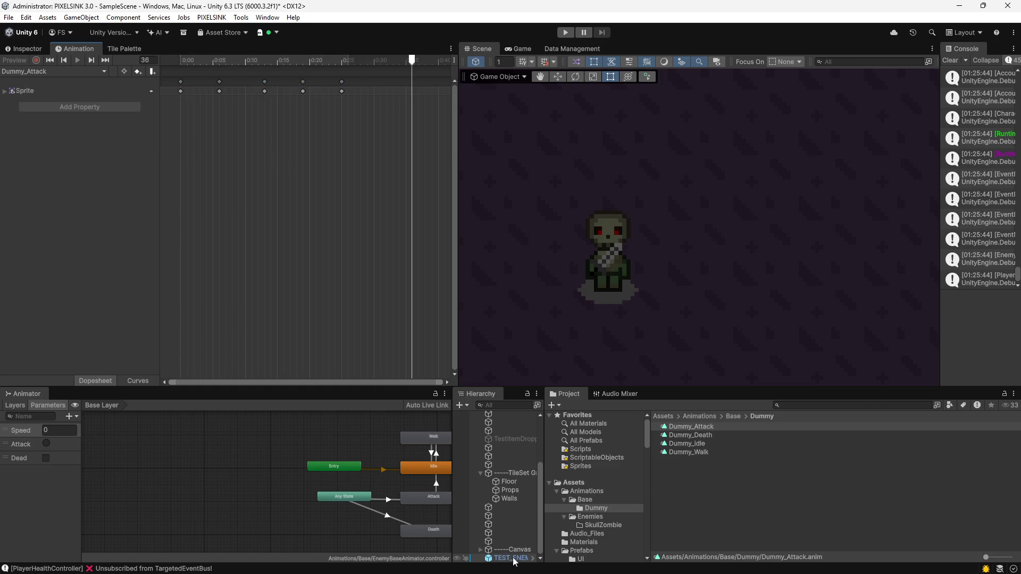
Select TEST_ENEMY and play the Dummy_Attack clip preview in the Animation window.
click(513, 559)
click(75, 69)
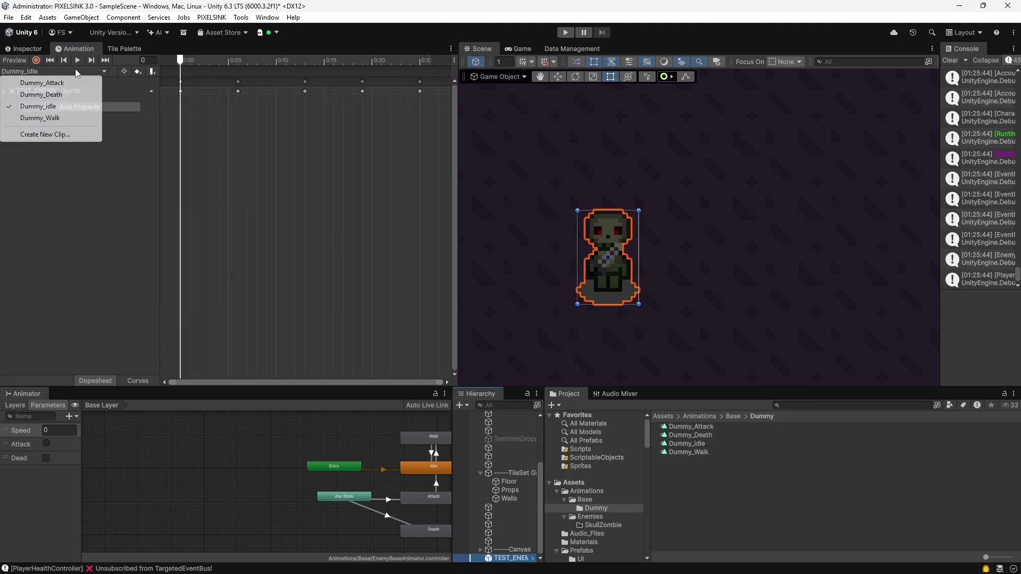
click(62, 80)
click(82, 60)
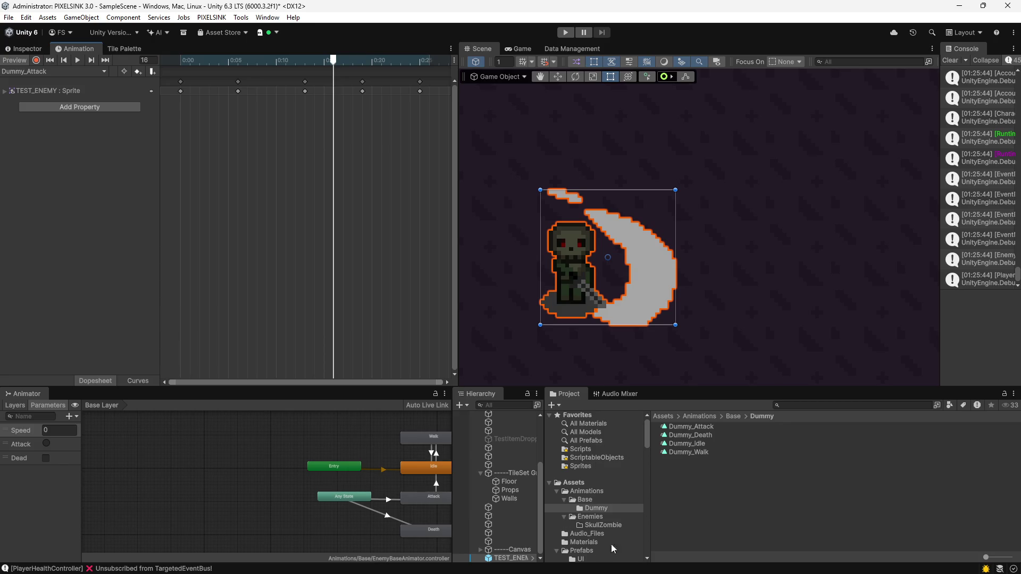
mouse_move(409, 573)
click(406, 556)
Launch Aseprite, then search the project for 'kull' and select the Skull_Zombie sprite sheet.
text(aseprite)
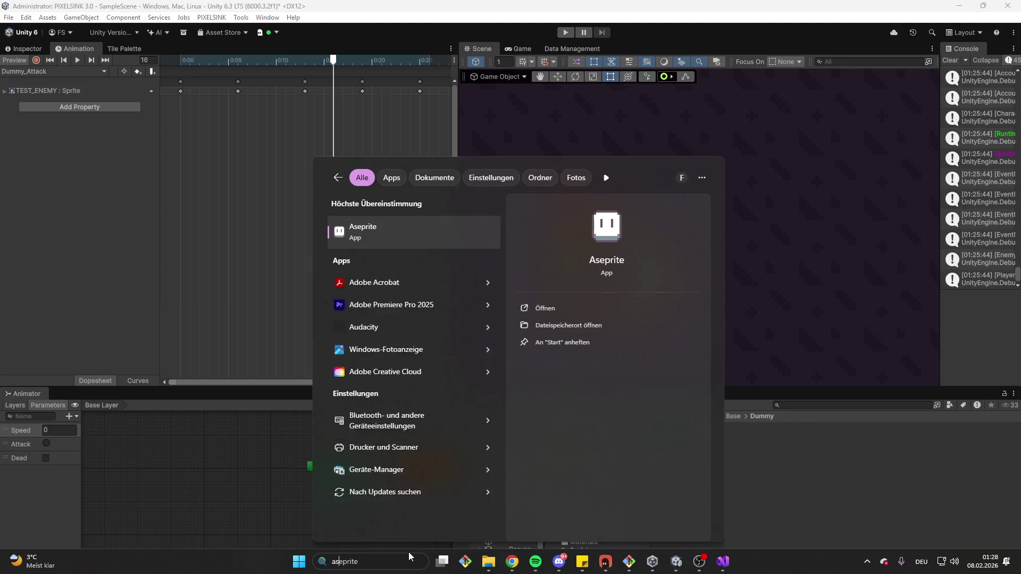
click(381, 236)
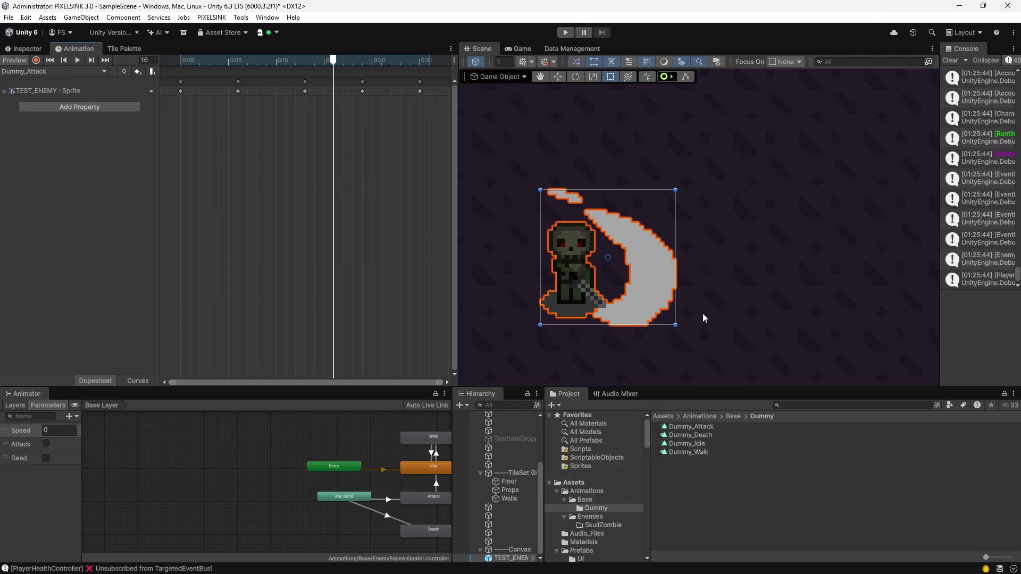
click(823, 405)
text(kull)
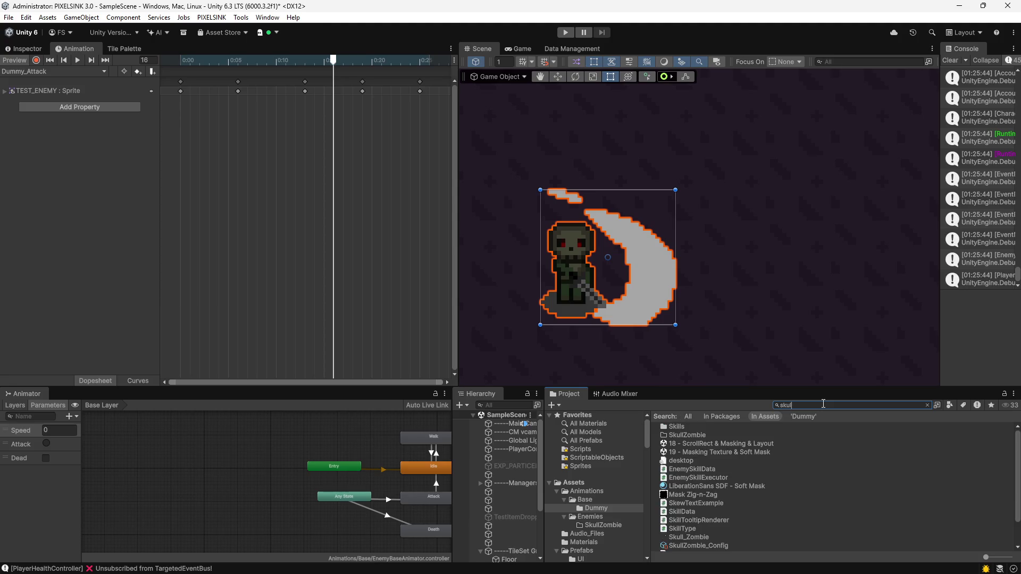
click(802, 435)
Clear the search, preview Skull_Zombie.png, and open it in the Sprite Editor.
click(847, 404)
key(ctrl+a)
key(BackSpace)
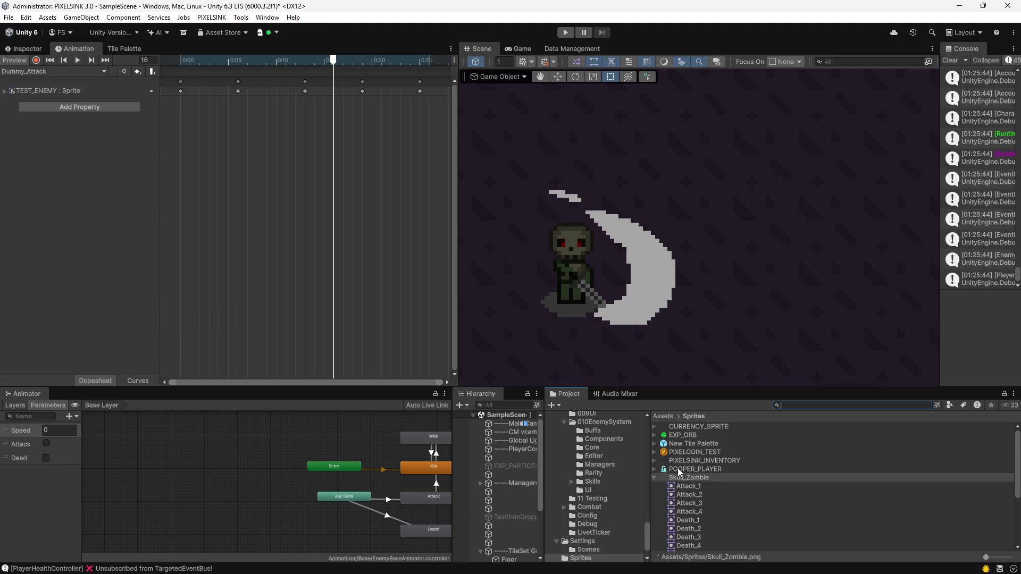
double_click(685, 479)
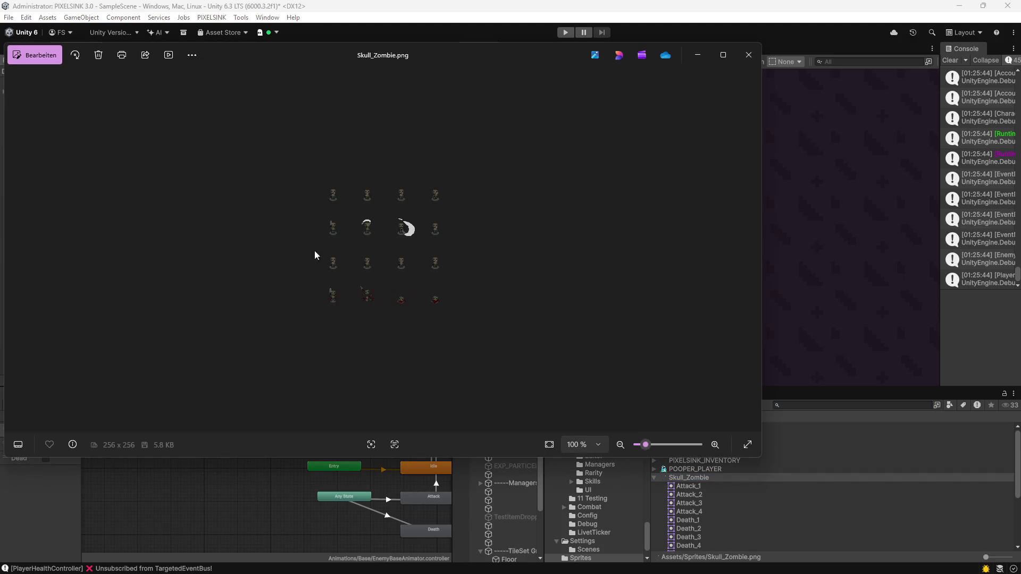
click(748, 55)
click(32, 50)
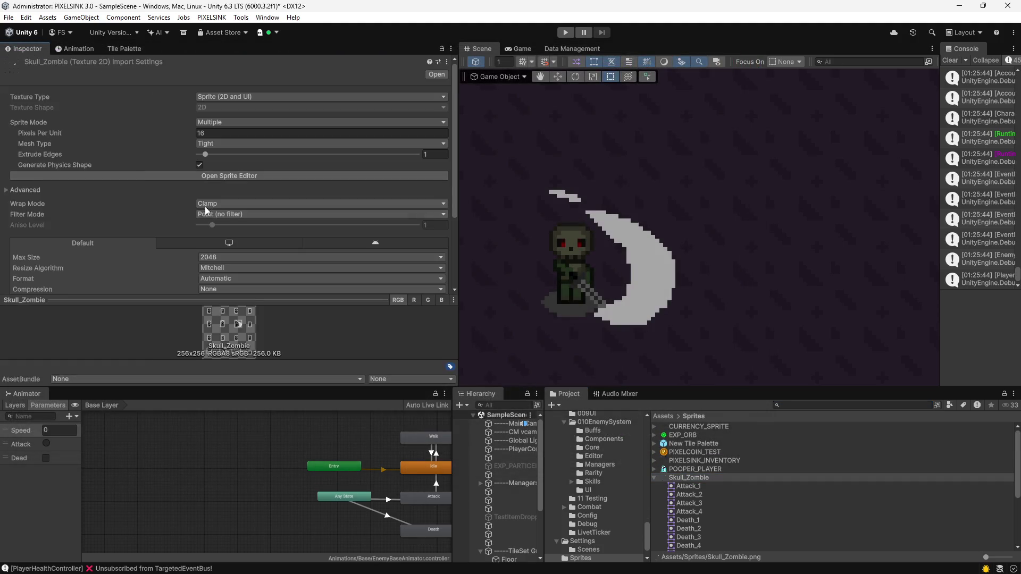
click(216, 175)
Zoom into the sheet and raise the top of the Attack_4 frame to height 31.
scroll(550, 286, up, 3)
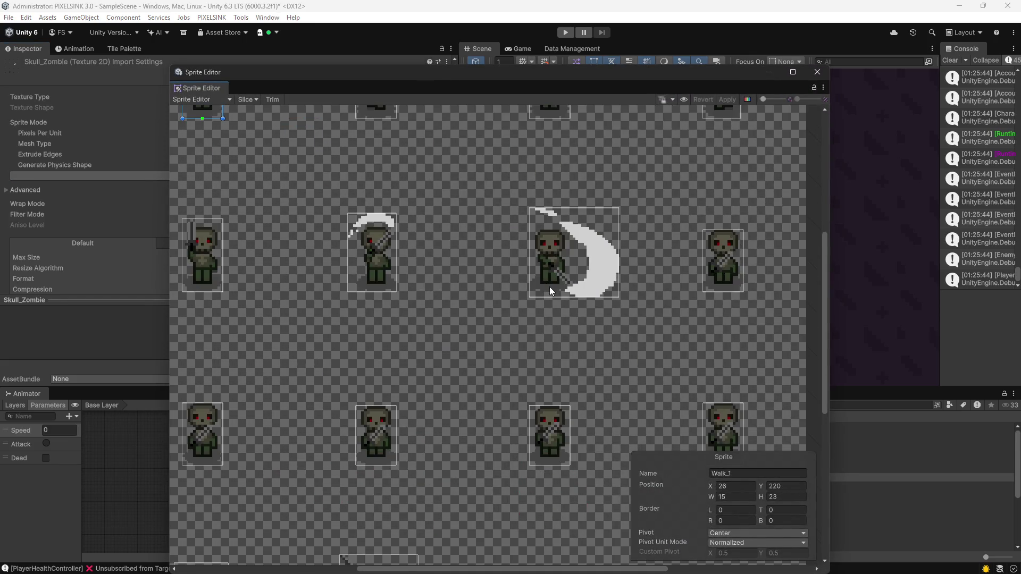
scroll(549, 286, up, 2)
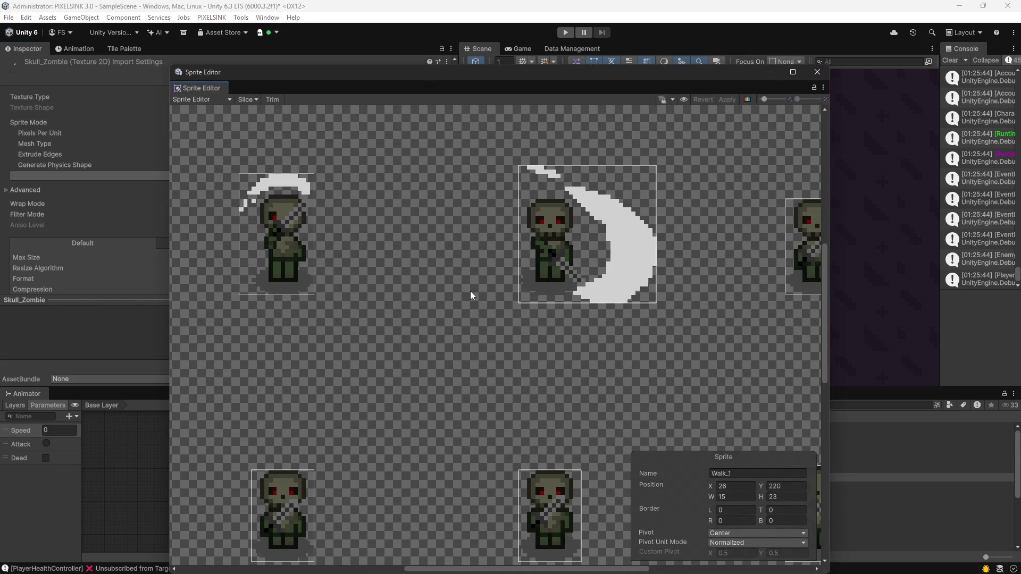
scroll(493, 341, up, 2)
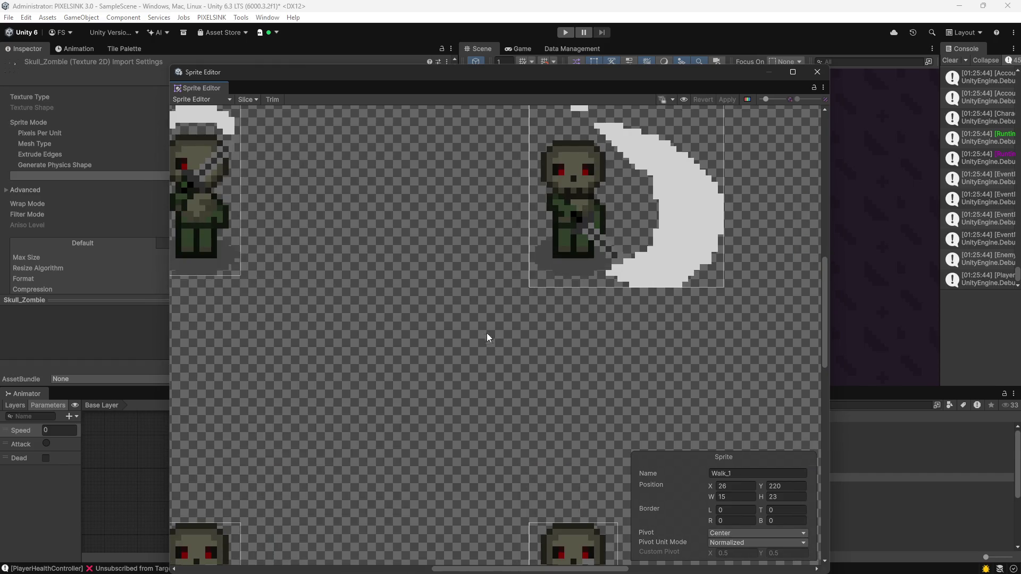
scroll(477, 336, up, 1)
drag(524, 377, 524, 379)
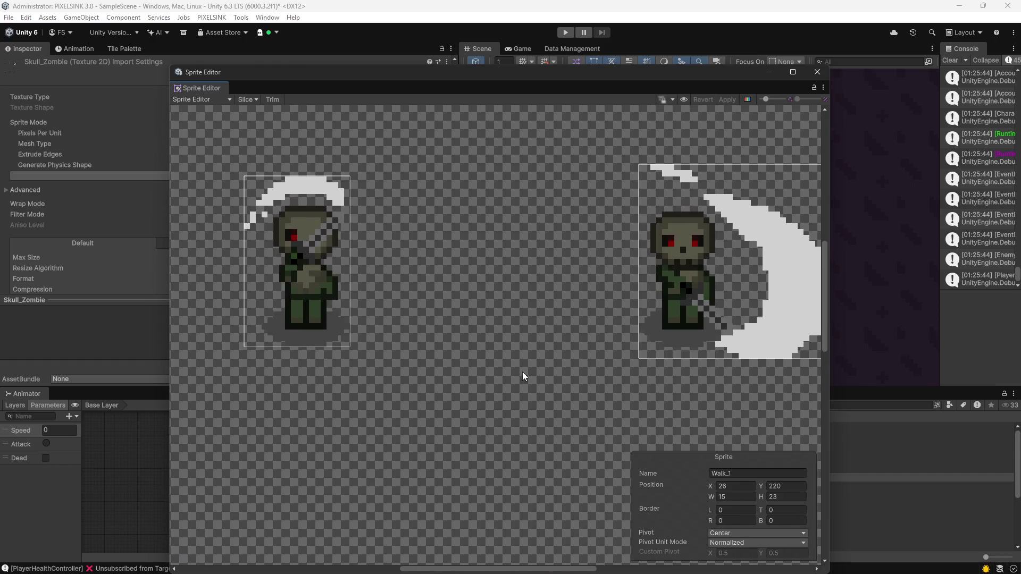
scroll(375, 347, down, 3)
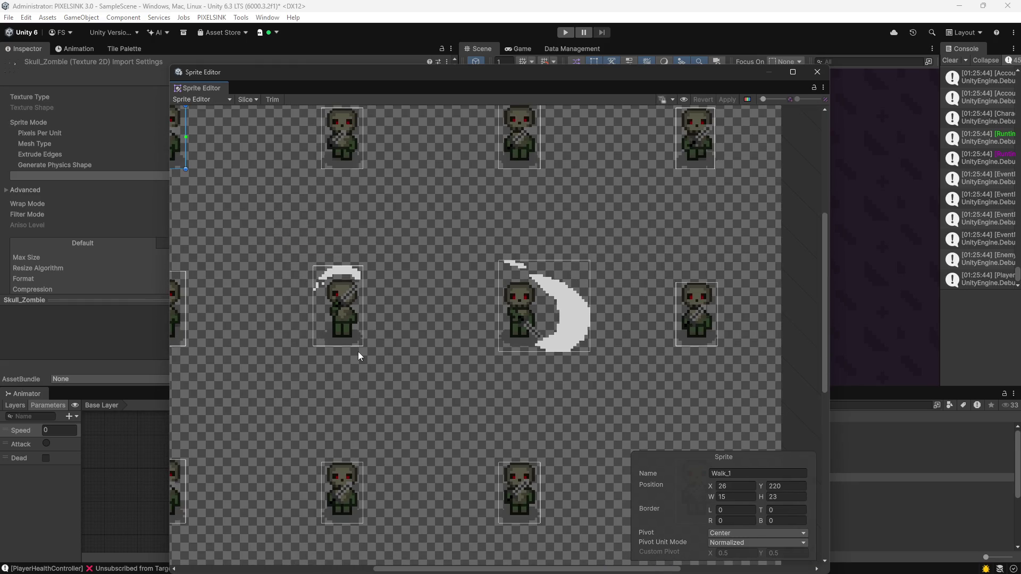
click(714, 296)
drag(697, 283, 698, 260)
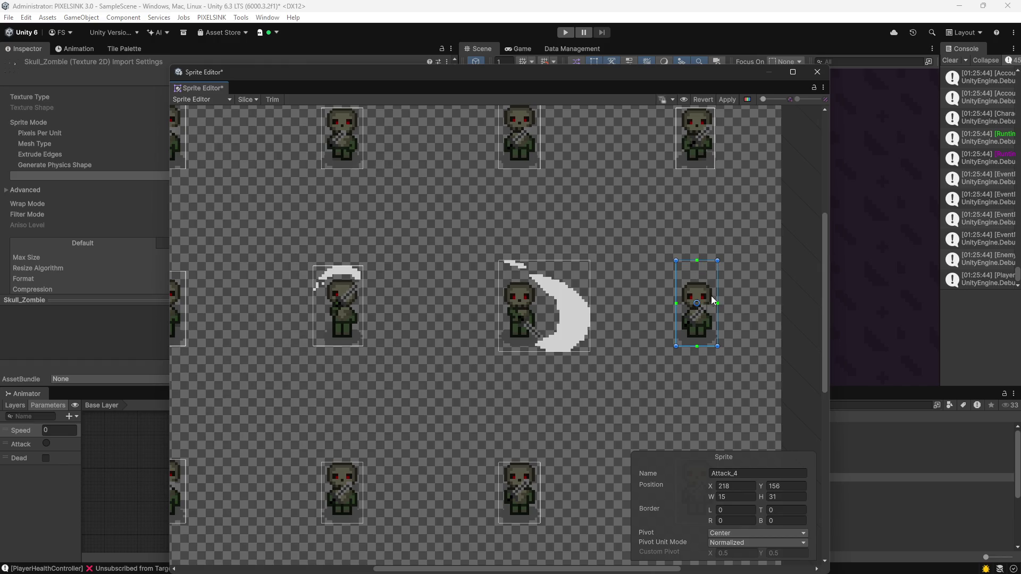
Raise the top of the Attack_1 frame to height 29, then select Attack_2.
mouse_move(337, 358)
mouse_down()
mouse_move(485, 349)
mouse_move(474, 353)
mouse_up()
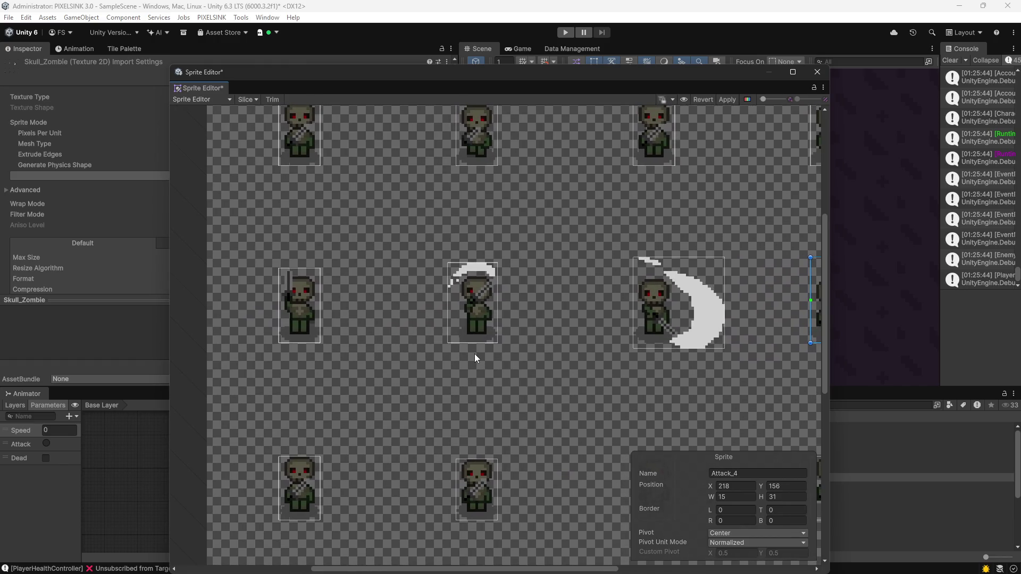
click(302, 291)
drag(304, 267, 304, 264)
scroll(305, 264, up, 5)
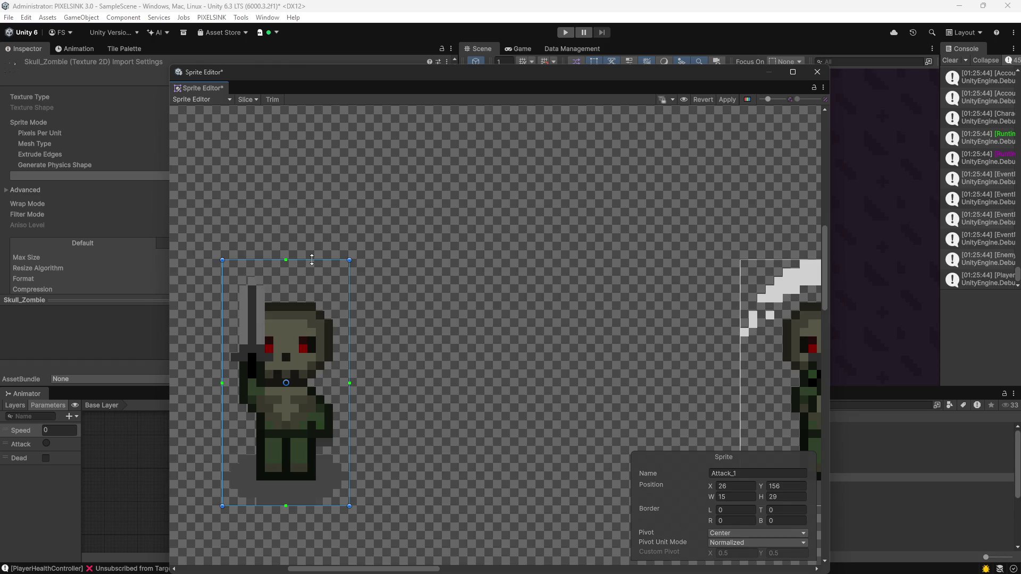
scroll(462, 330, down, 1)
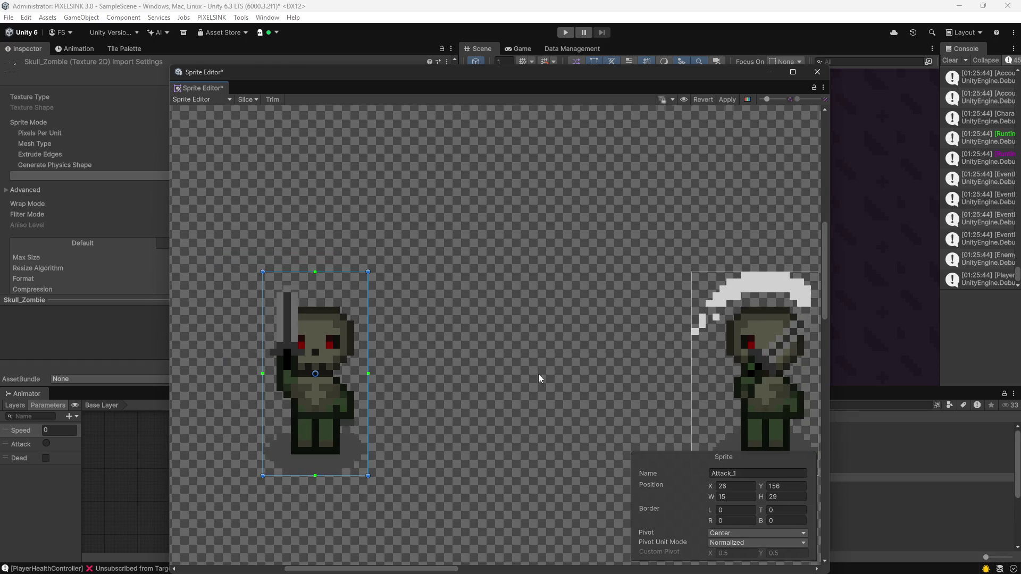
drag(540, 379, 424, 358)
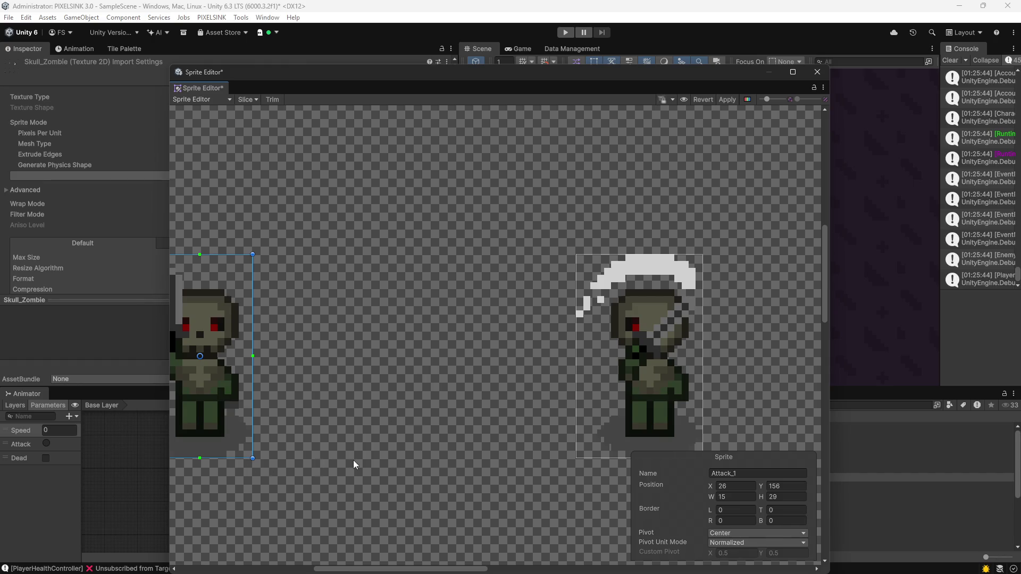
scroll(202, 410, right, 5)
scroll(465, 376, down, 2)
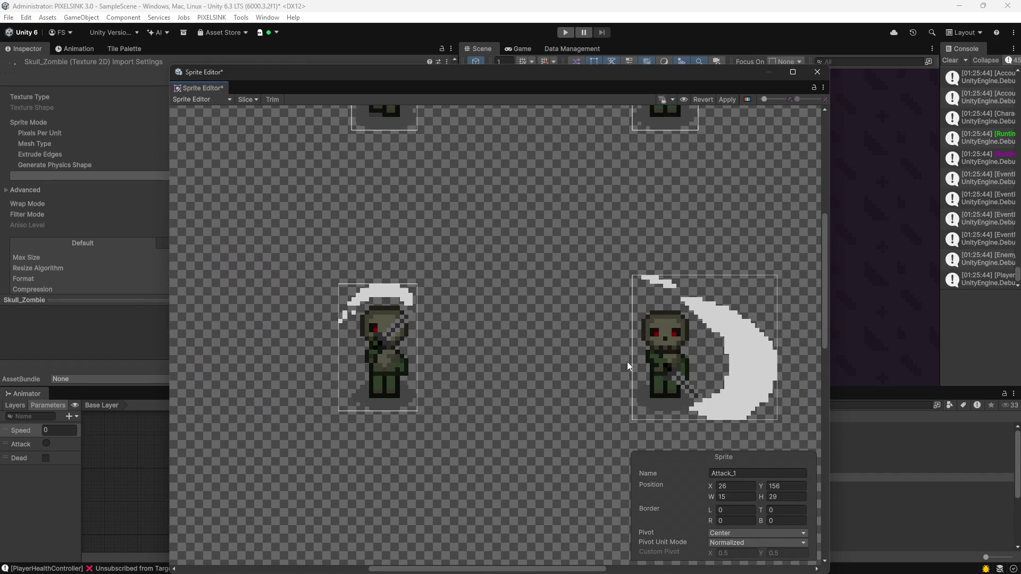
click(393, 286)
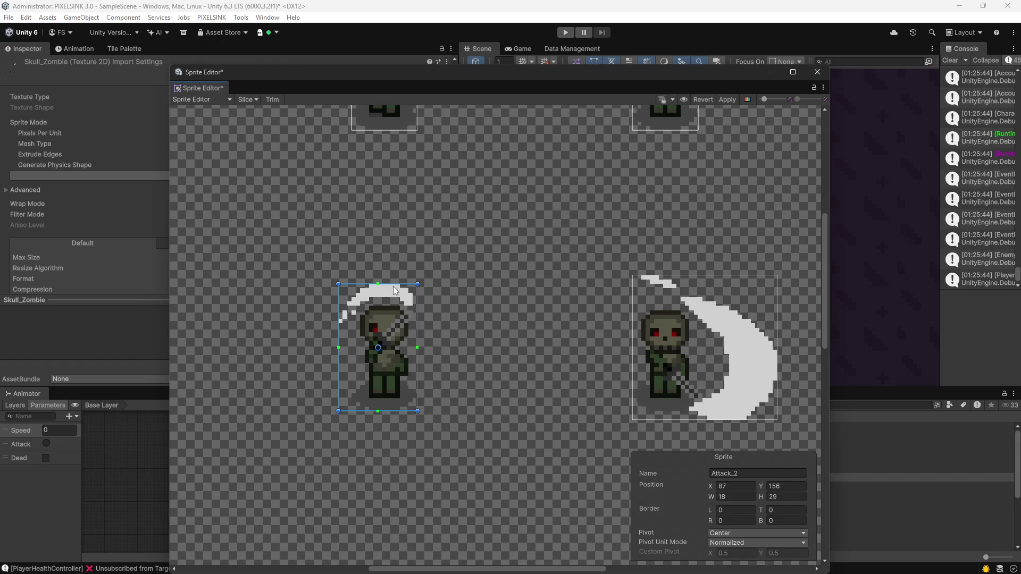
Raise the top edges of Attack_2 and Attack_1, bringing Attack_1 to height 31.
drag(401, 283, 401, 275)
scroll(402, 274, up, 6)
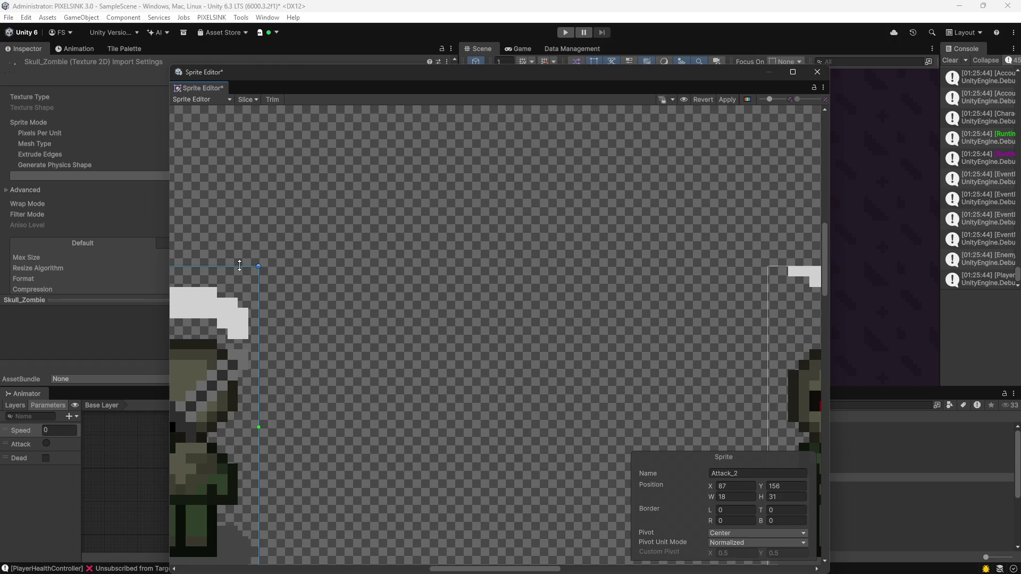
scroll(312, 296, left, 10)
scroll(491, 330, left, 3)
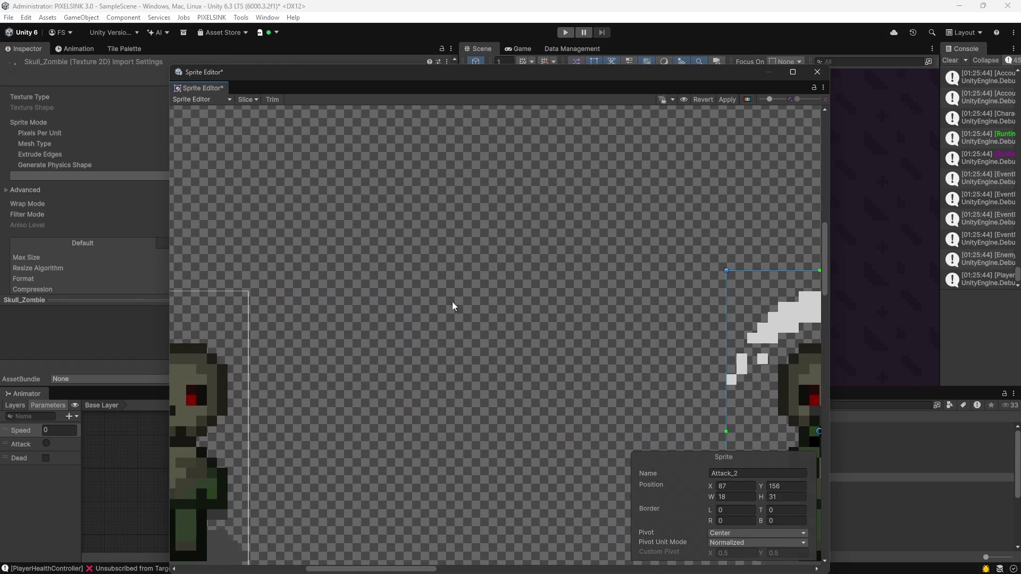
click(319, 298)
click(242, 336)
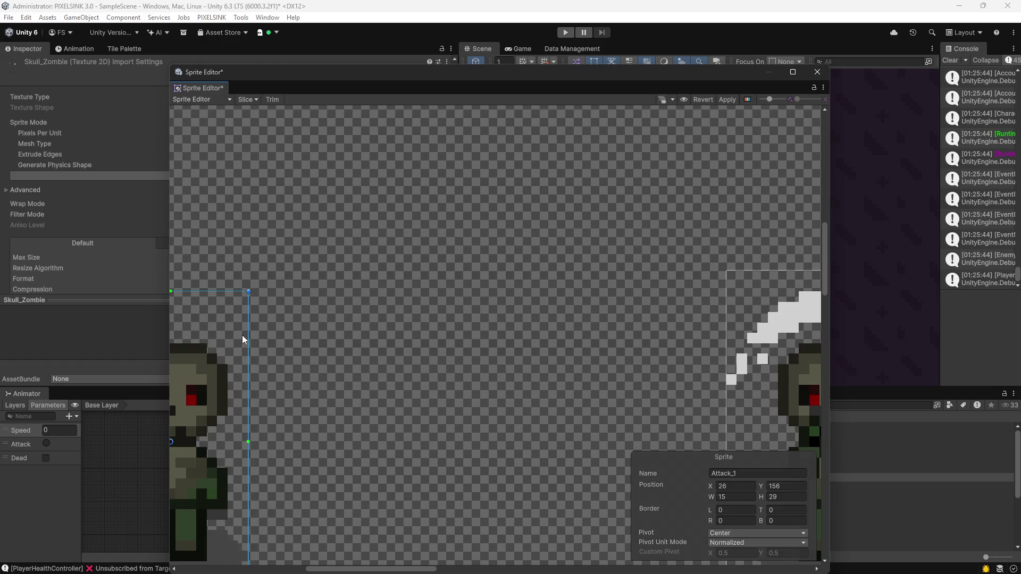
drag(219, 291, 219, 271)
Extend the bottom edge of the Attack_4 frame to height 33.
scroll(583, 274, down, 3)
scroll(511, 267, up, 3)
scroll(653, 278, up, 2)
scroll(653, 278, right, 10)
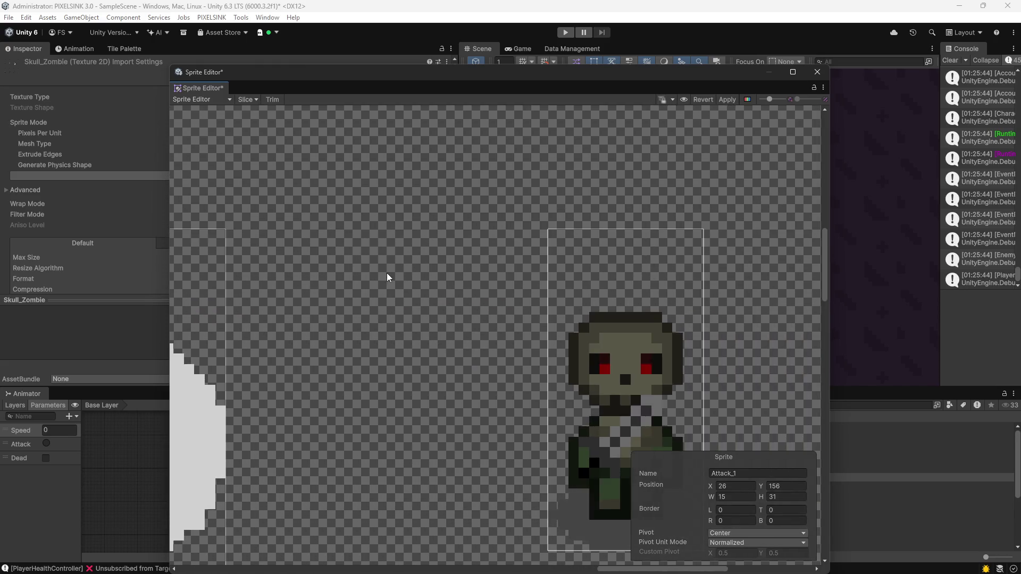
click(730, 235)
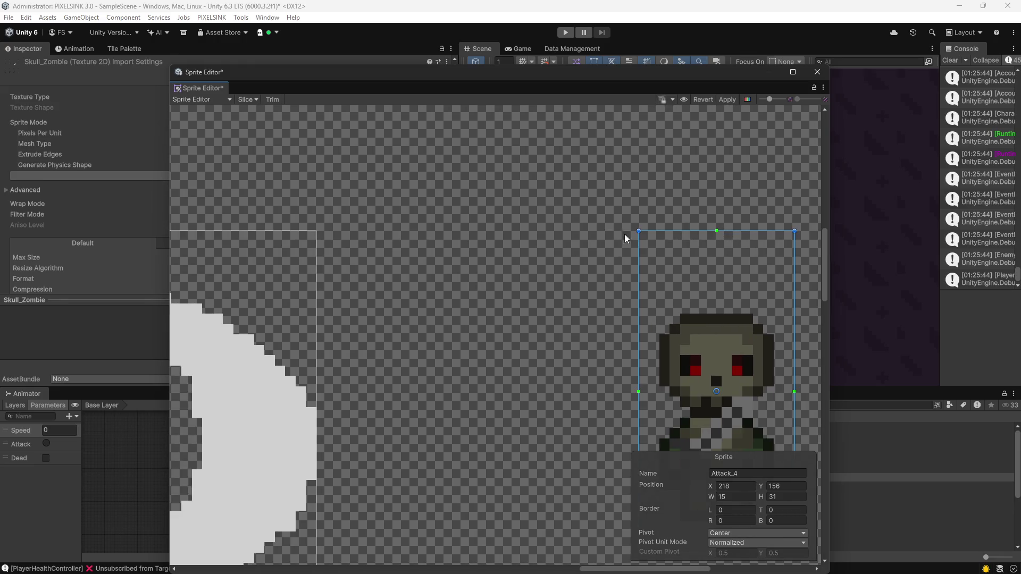
scroll(704, 242, down, 3)
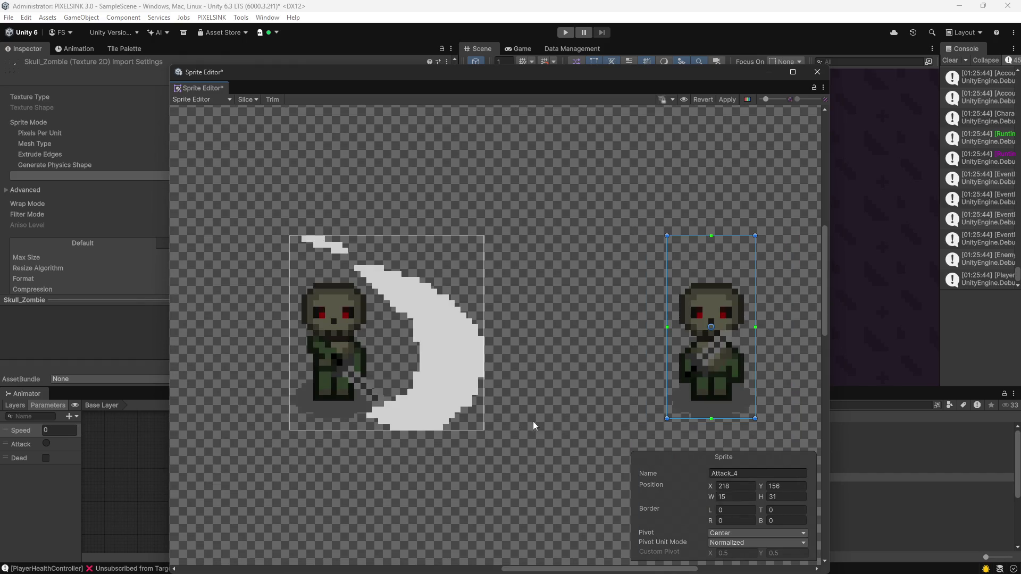
scroll(424, 430, up, 3)
scroll(533, 379, down, 2)
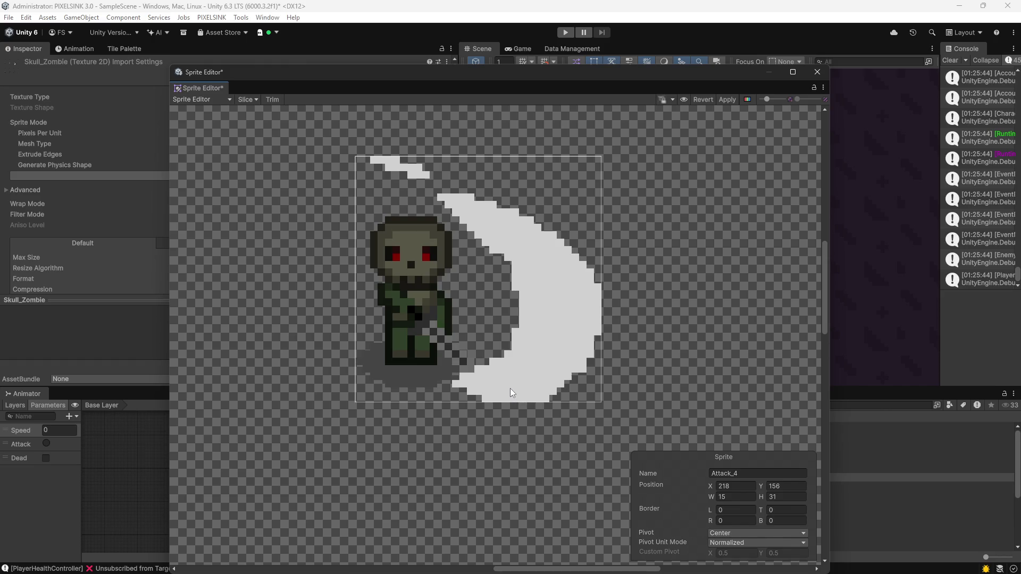
scroll(511, 393, down, 2)
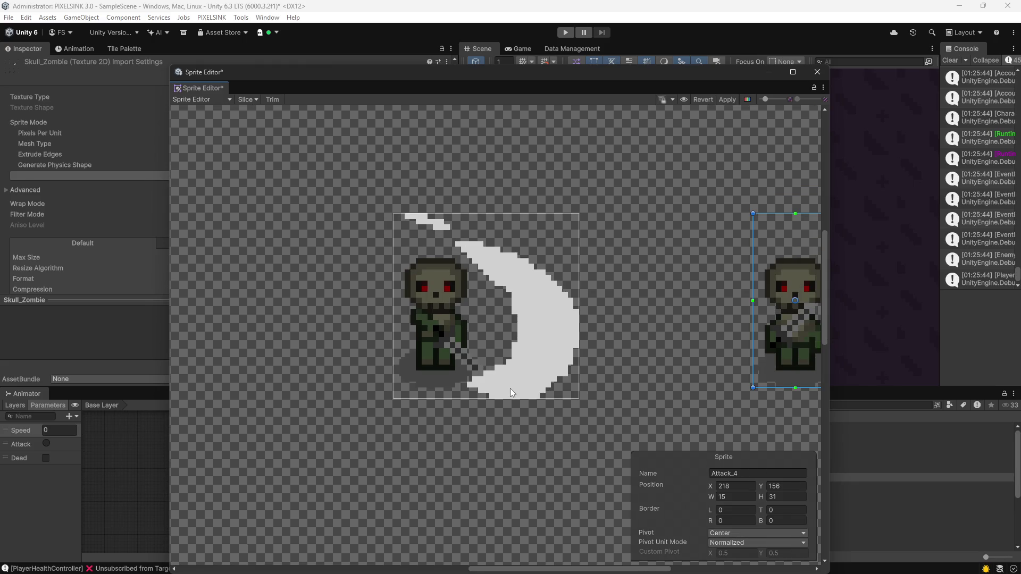
scroll(510, 388, down, 2)
drag(703, 376, 653, 345)
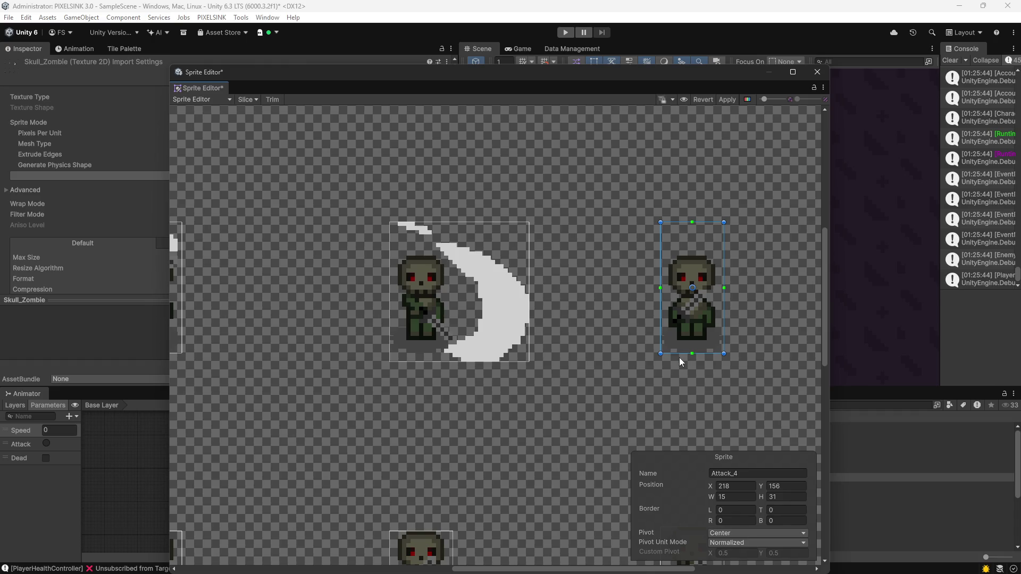
drag(680, 355, 679, 362)
Extend the bottom edge of the Attack_2 frame to height 33.
scroll(589, 378, left, 5)
click(444, 341)
drag(446, 343, 409, 349)
Select Attack_1 and enter Play mode to test the zombie's attack.
scroll(595, 367, left, 4)
click(385, 325)
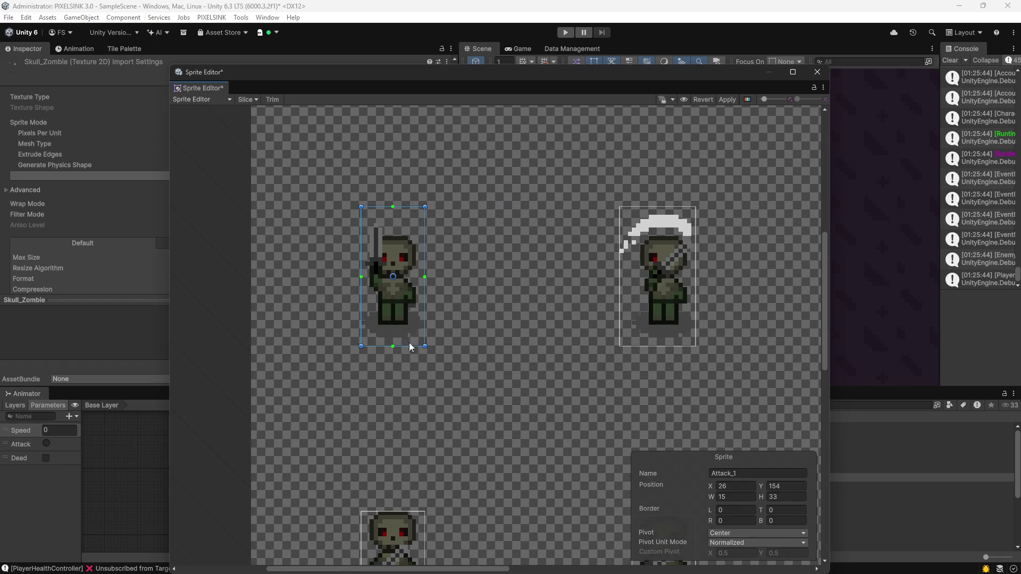
click(566, 33)
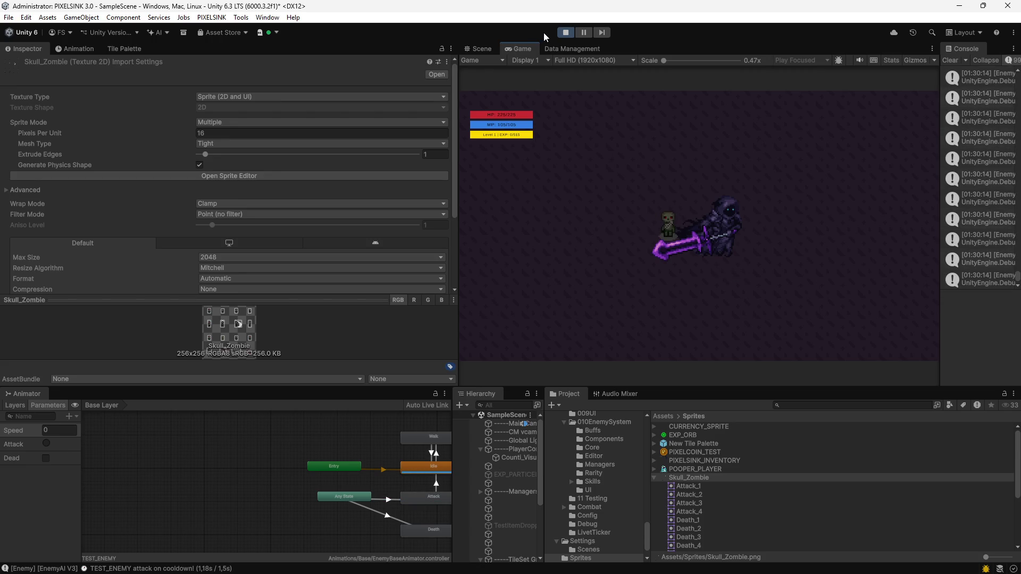
Stop the play test and reopen the Skull_Zombie sheet in the Sprite Editor.
click(566, 32)
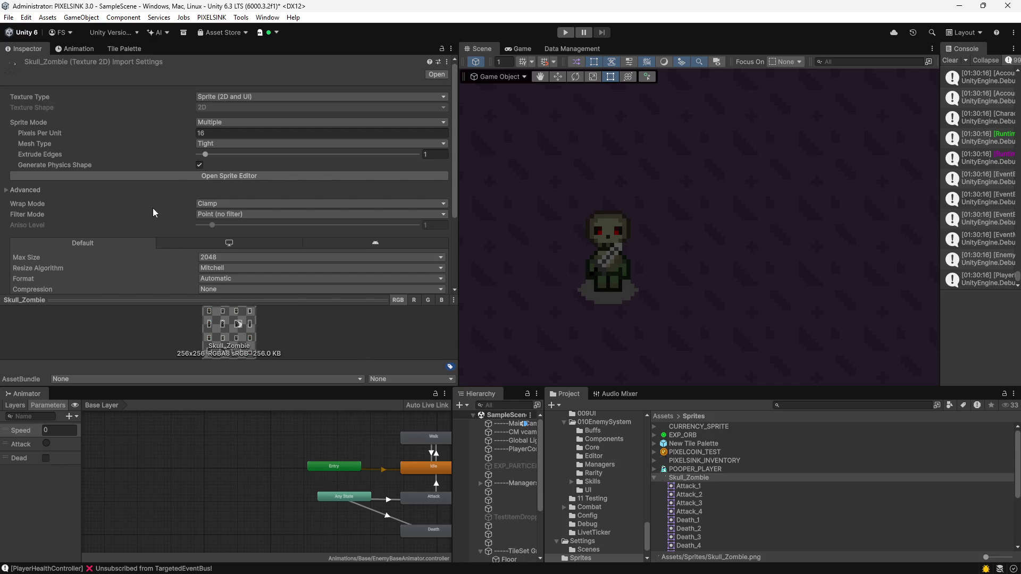
click(187, 175)
Pull Attack_2's bottom back to height 31, nudge Attack_1's bottom, and shift Attack_4 up one pixel.
scroll(504, 381, up, 3)
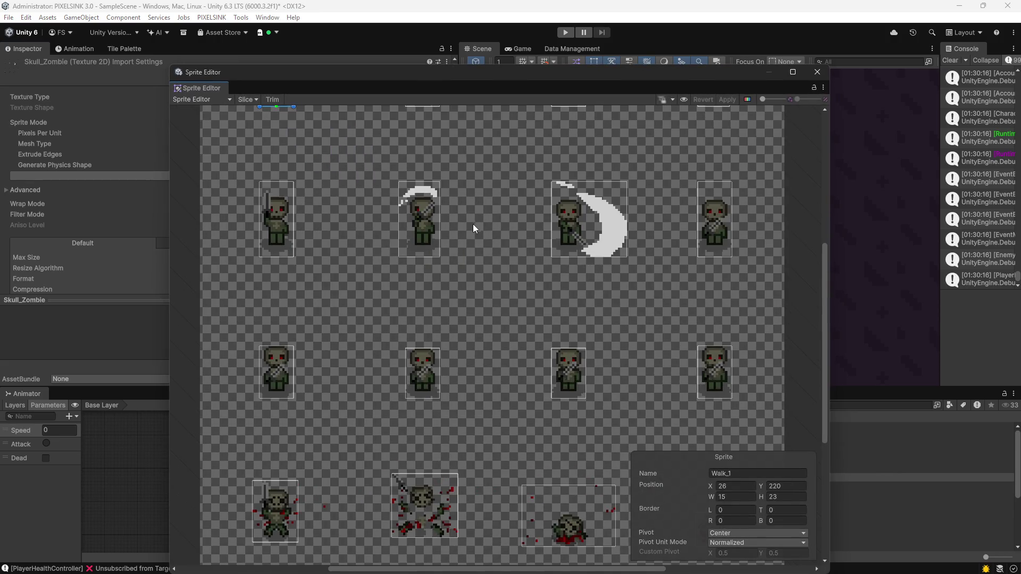
scroll(473, 228, up, 3)
click(429, 308)
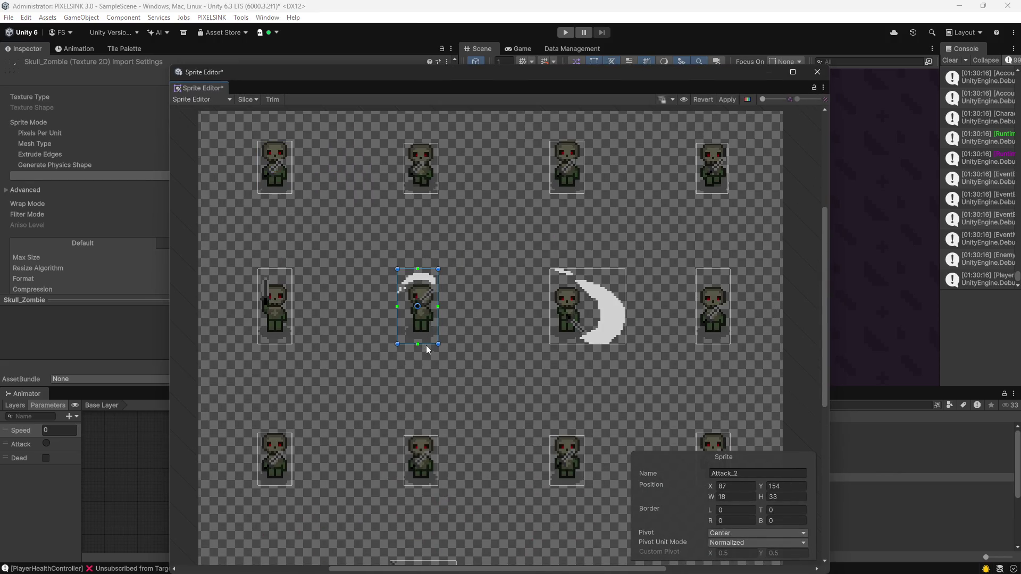
drag(426, 344, 426, 341)
click(276, 319)
drag(280, 344, 280, 341)
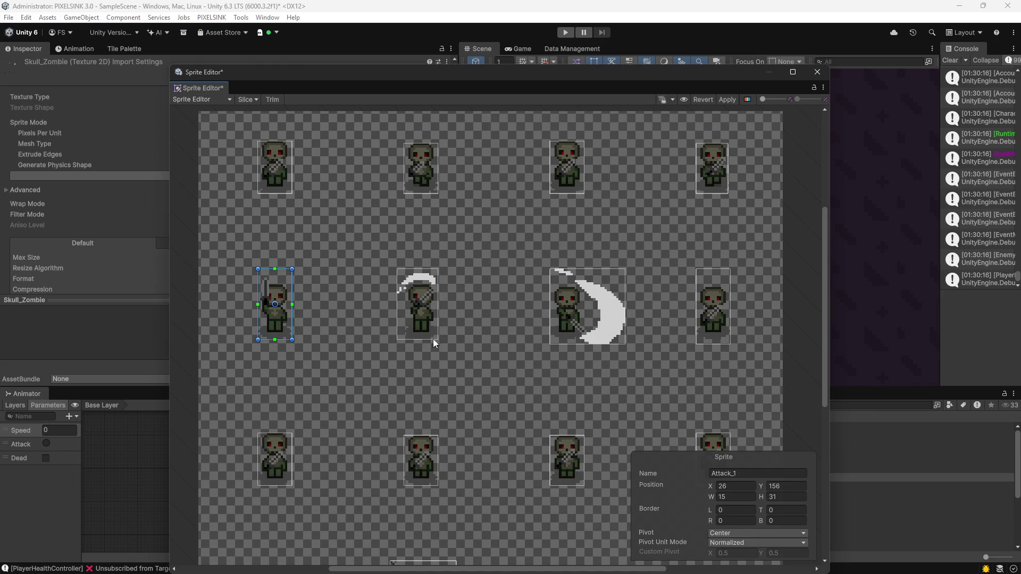
click(723, 327)
drag(722, 347, 729, 356)
Apply the attack sprite rect edits, restore the Unity window, and close Visual Studio.
scroll(716, 319, up, 3)
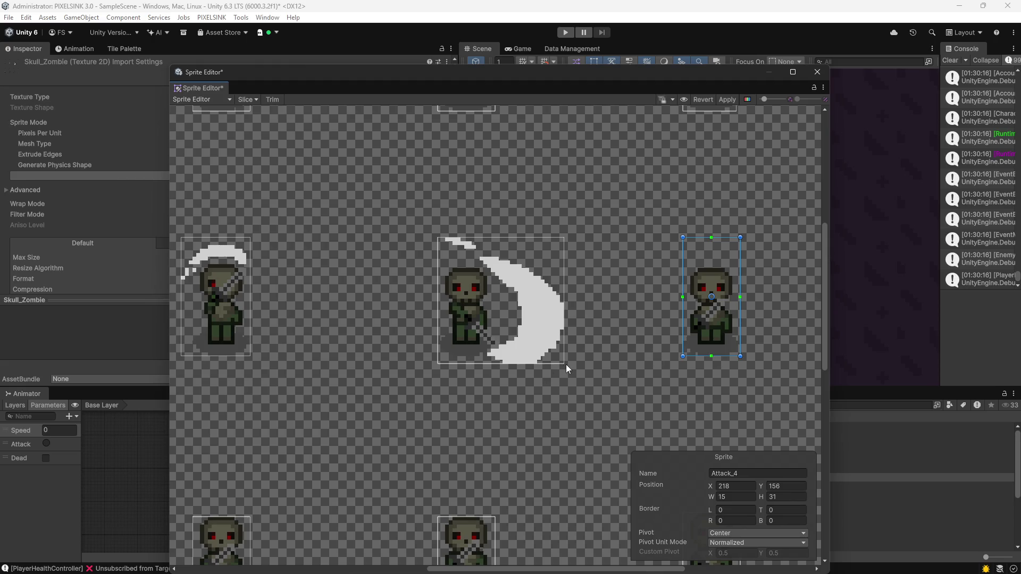
scroll(522, 375, up, 2)
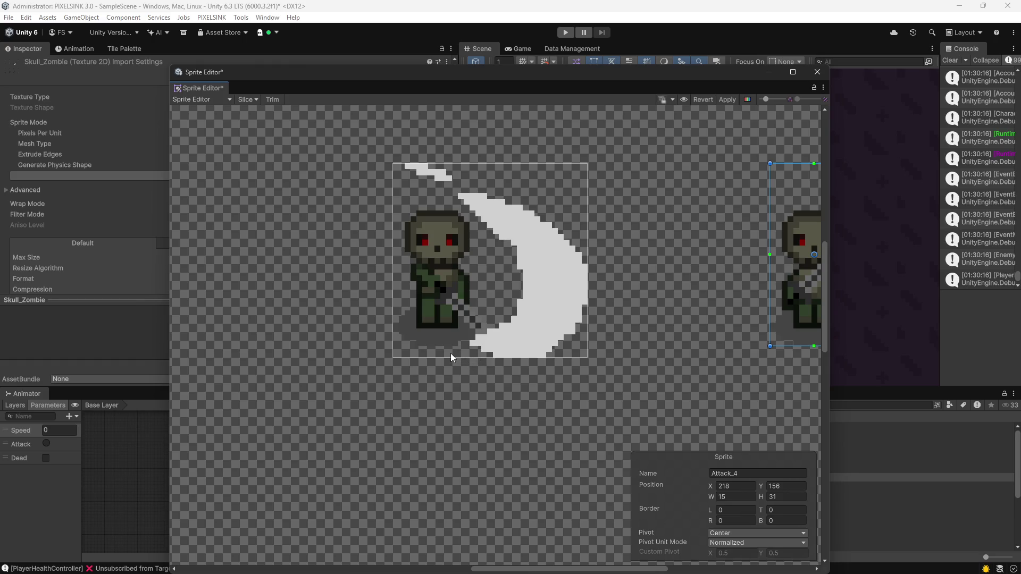
scroll(449, 356, down, 2)
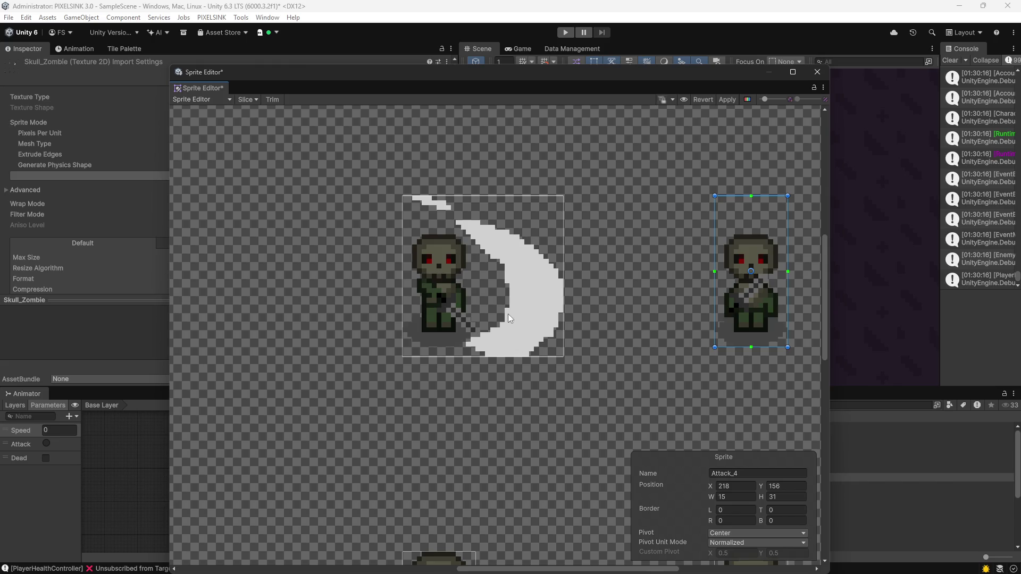
click(729, 100)
double_click(930, 10)
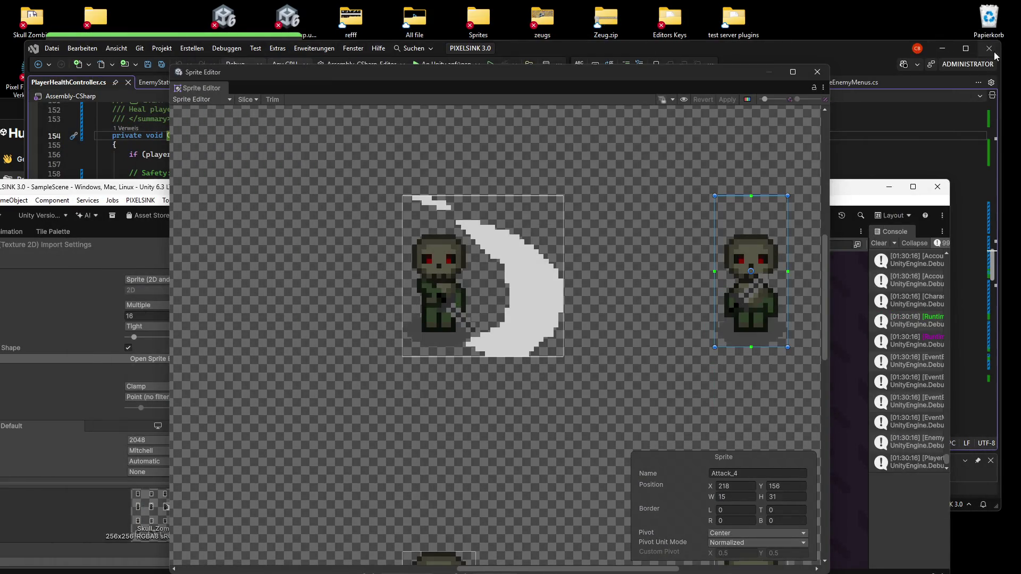
click(989, 48)
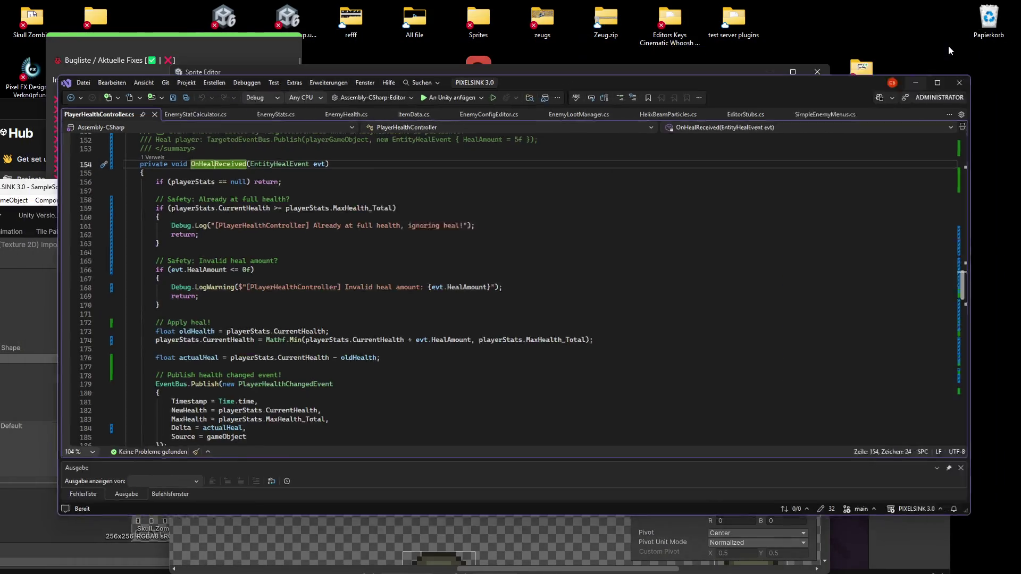
Bring up Aseprite from a 'skull' search and dismiss the PixelLab update prompt and panel.
key(super)
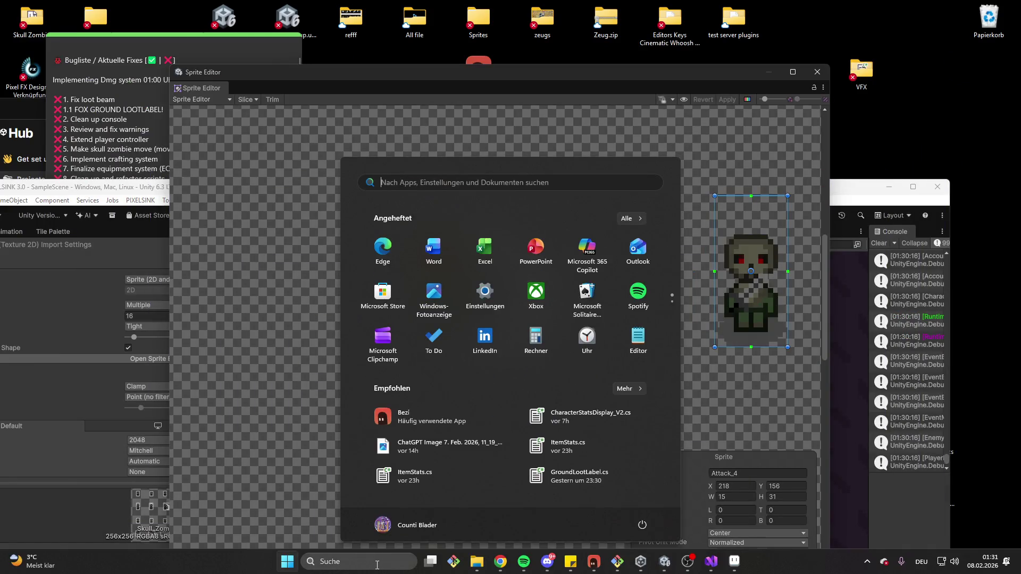
click(372, 561)
text(skull Horde Demo)
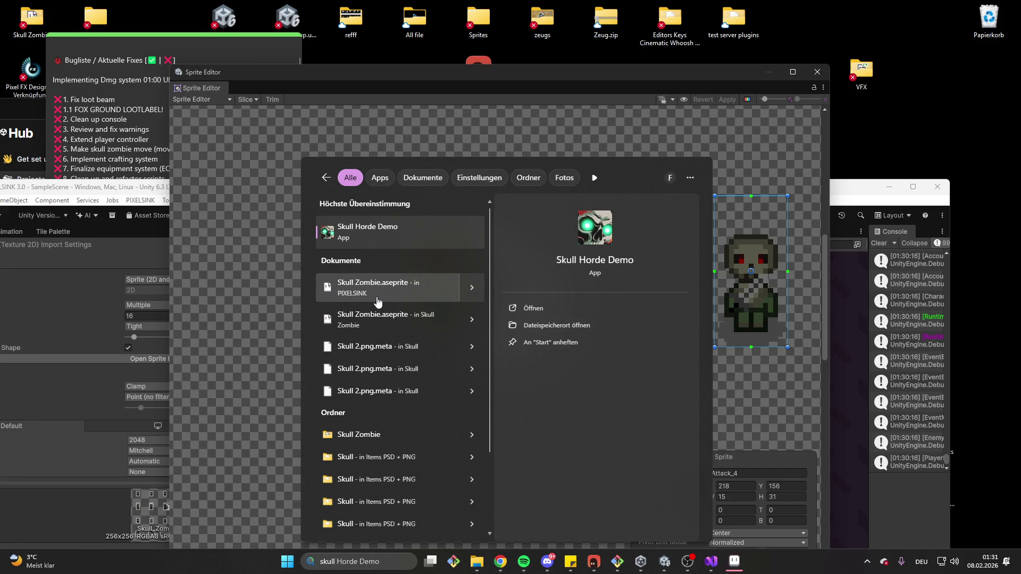
click(734, 561)
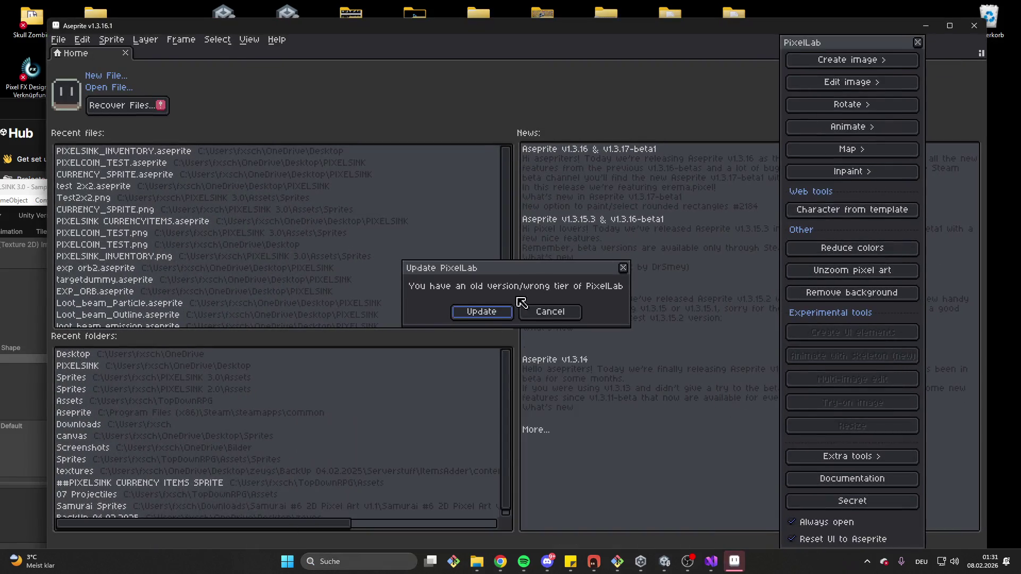
click(550, 312)
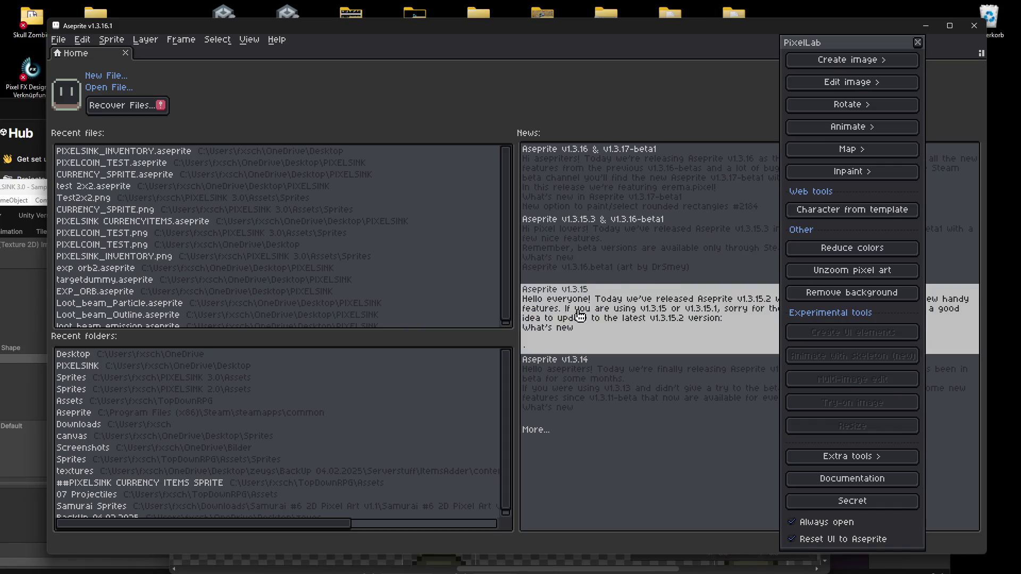
click(917, 42)
Open Skull Zombie.aseprite from a 'skull' Windows search.
click(389, 557)
text(skull)
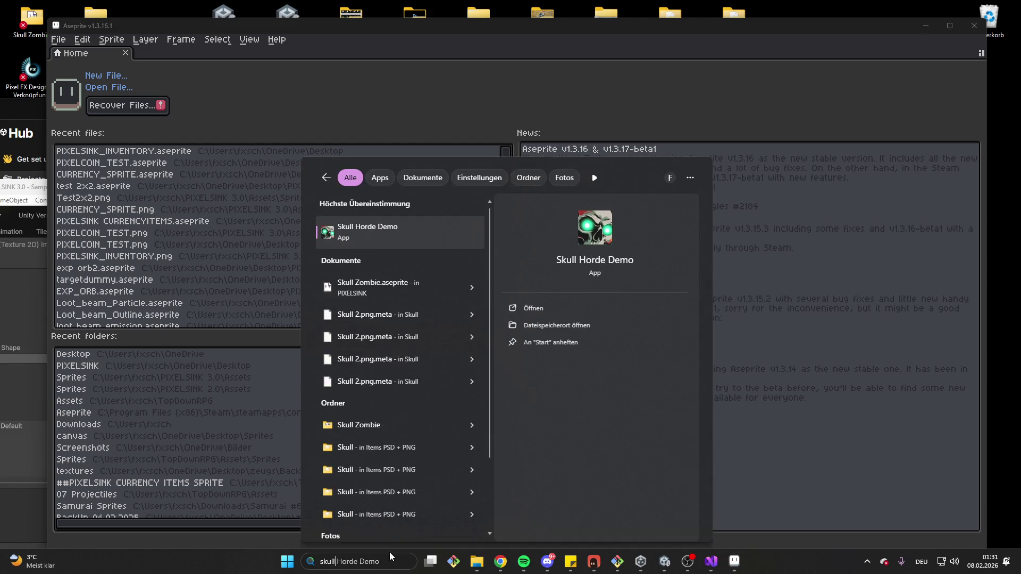
click(404, 288)
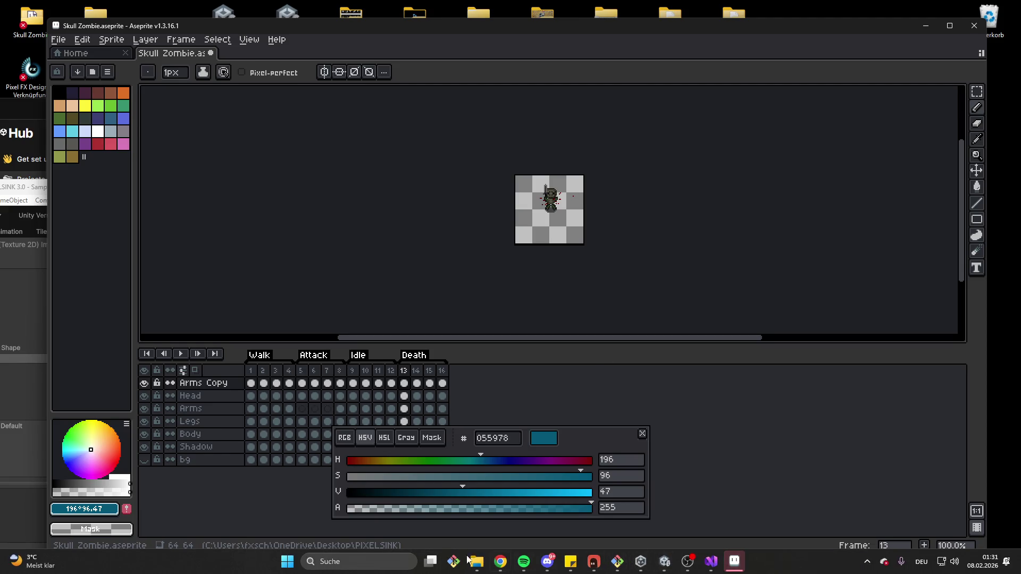
Bring Unity's Sprite Editor back to the front and close it.
click(381, 564)
text(skul)
text(l)
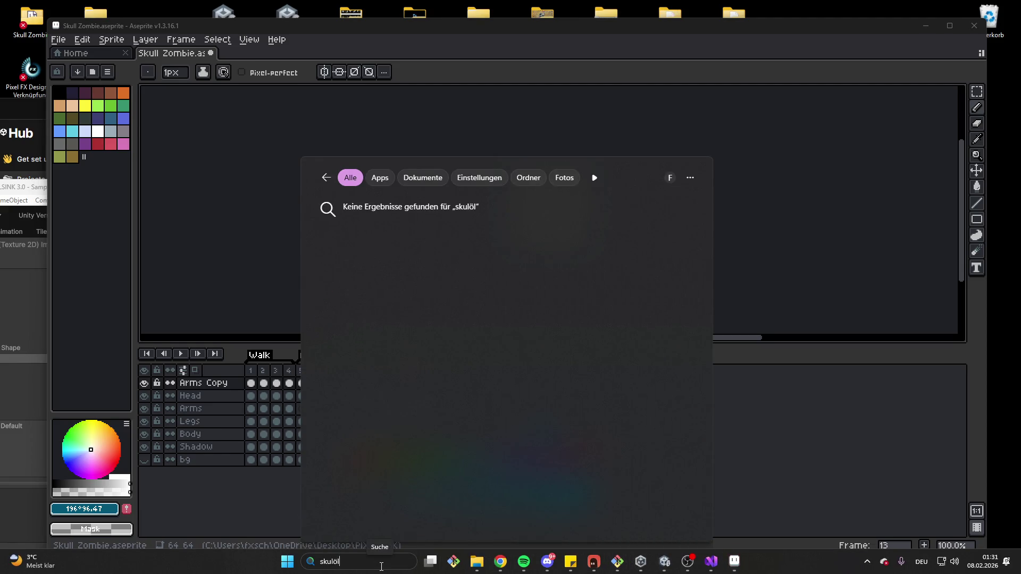
text(l)
key(BackSpace)
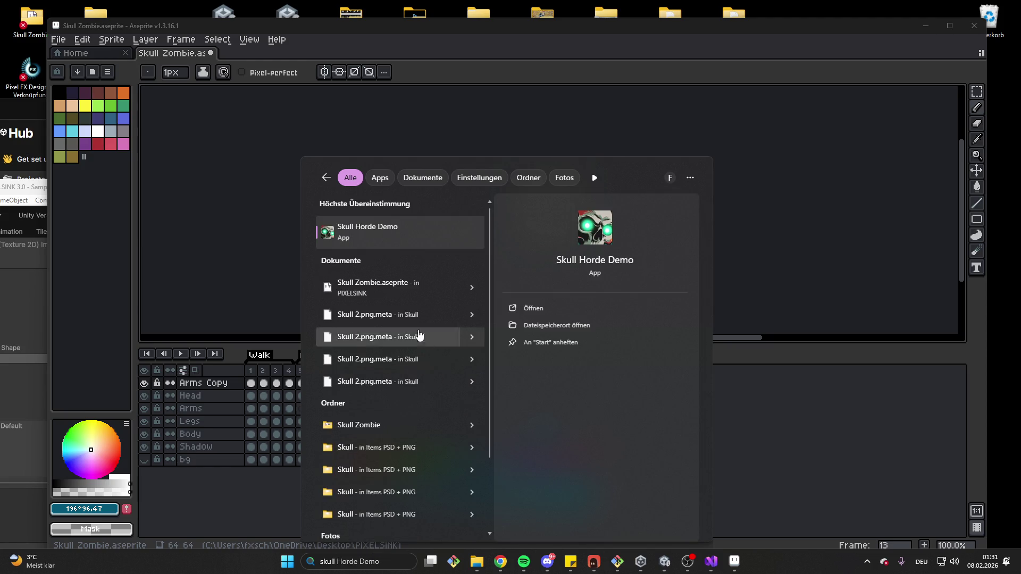
mouse_move(664, 561)
click(728, 479)
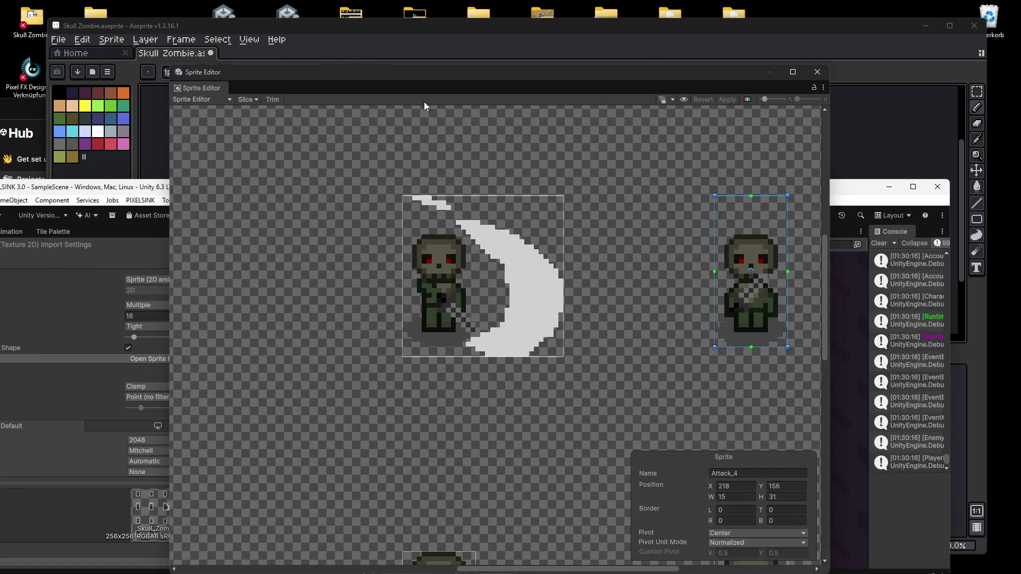
click(818, 72)
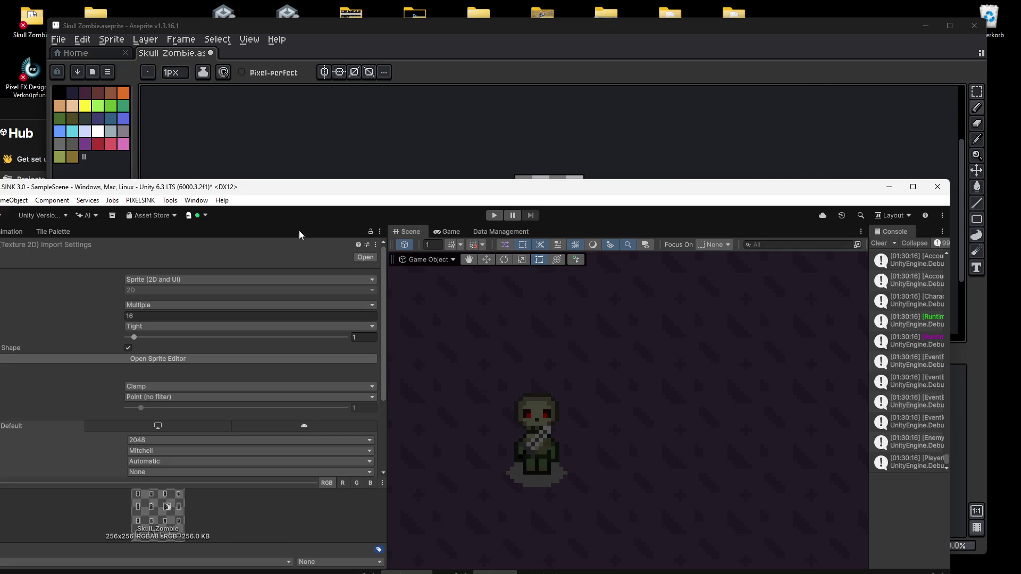
Enlarge the Unity window to show Hierarchy and Project, then switch back to Aseprite.
mouse_move(306, 179)
mouse_down()
mouse_move(306, 3)
mouse_move(319, 10)
mouse_move(314, 103)
mouse_move(307, 61)
mouse_move(335, 91)
mouse_move(319, 121)
mouse_move(317, 18)
mouse_up()
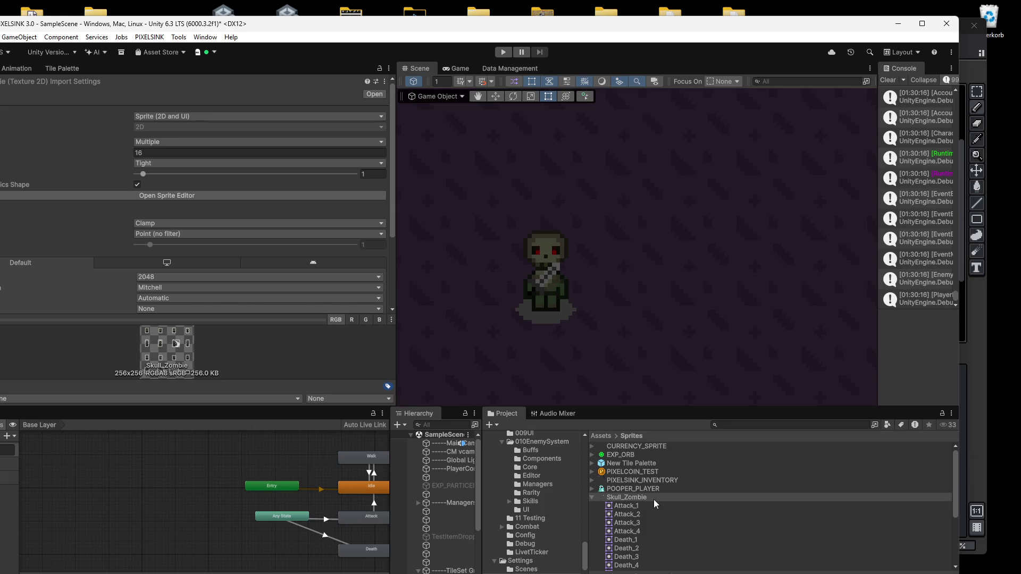
mouse_move(668, 572)
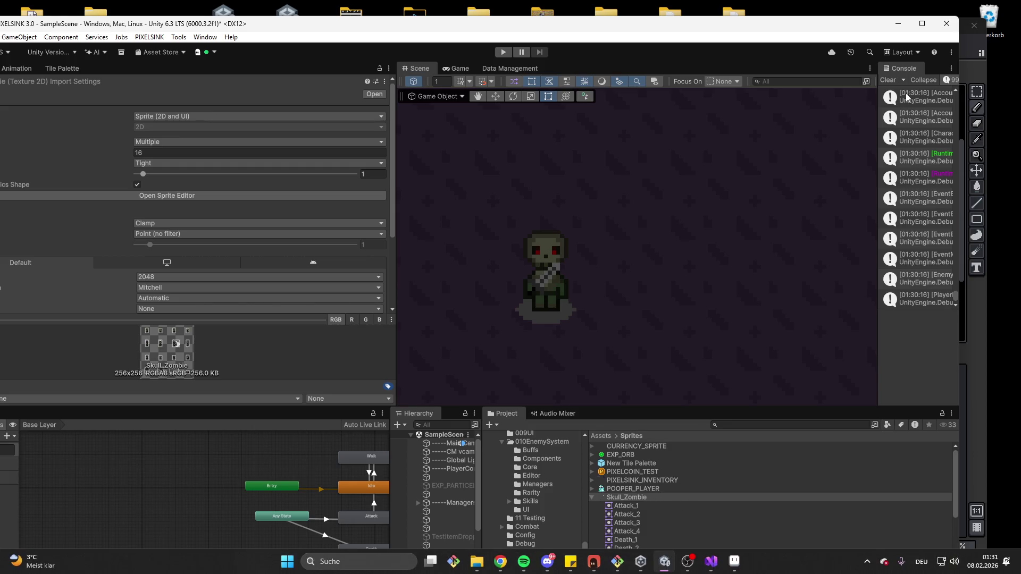
click(391, 566)
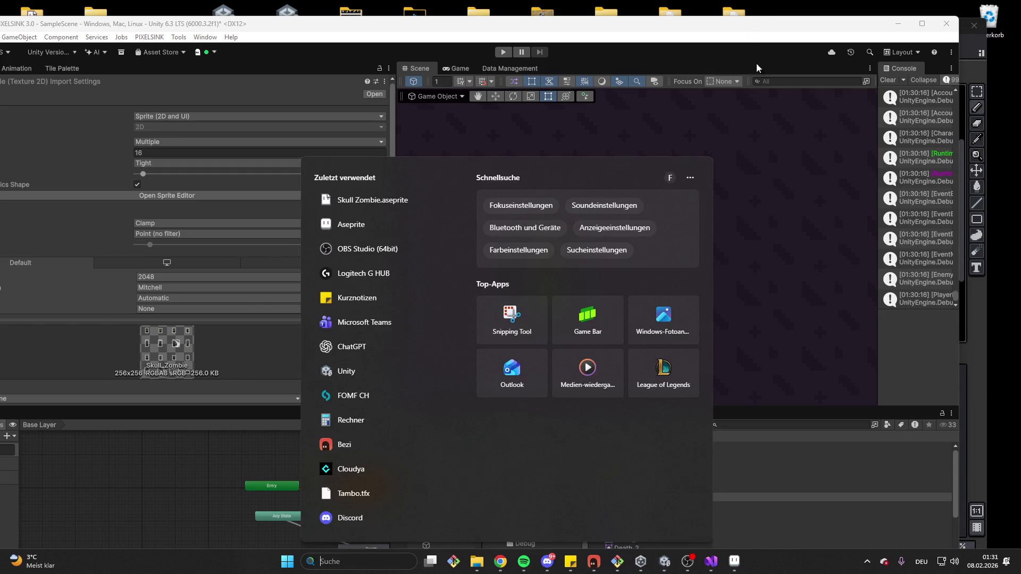
click(733, 563)
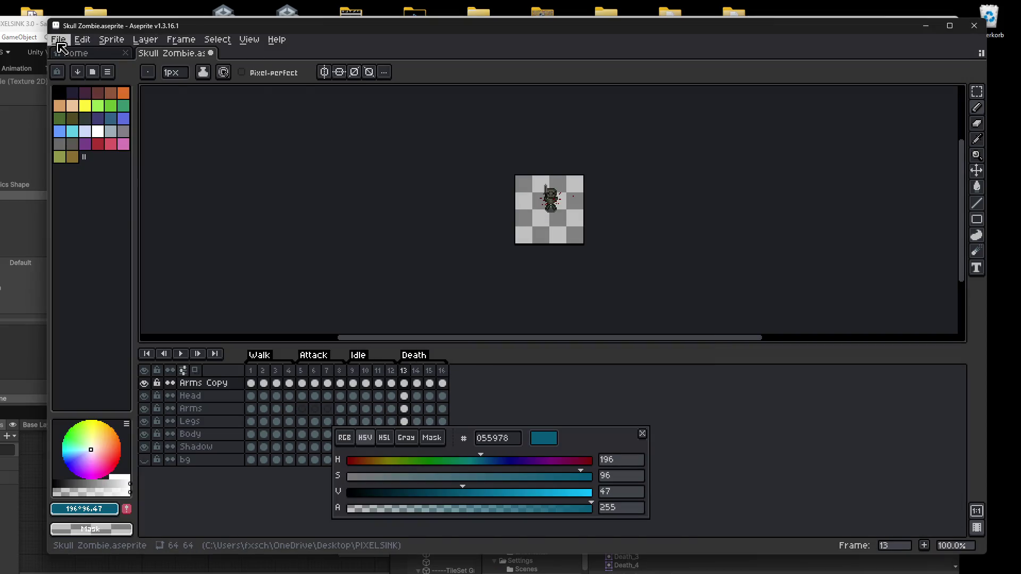
Glance at File > Open Recent without opening anything, then zoom and centre the sprite.
click(83, 40)
click(59, 40)
mouse_move(75, 78)
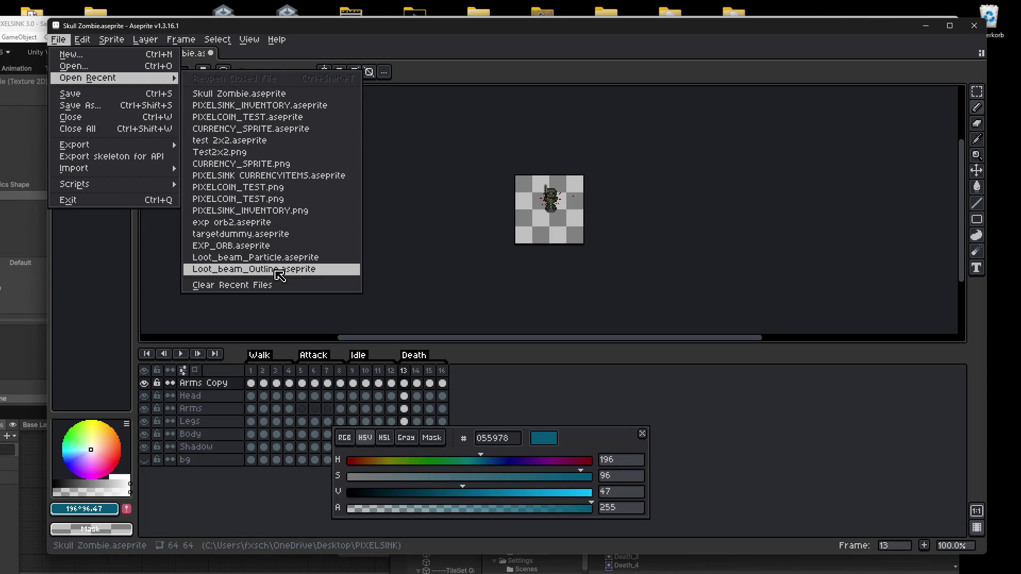
click(654, 275)
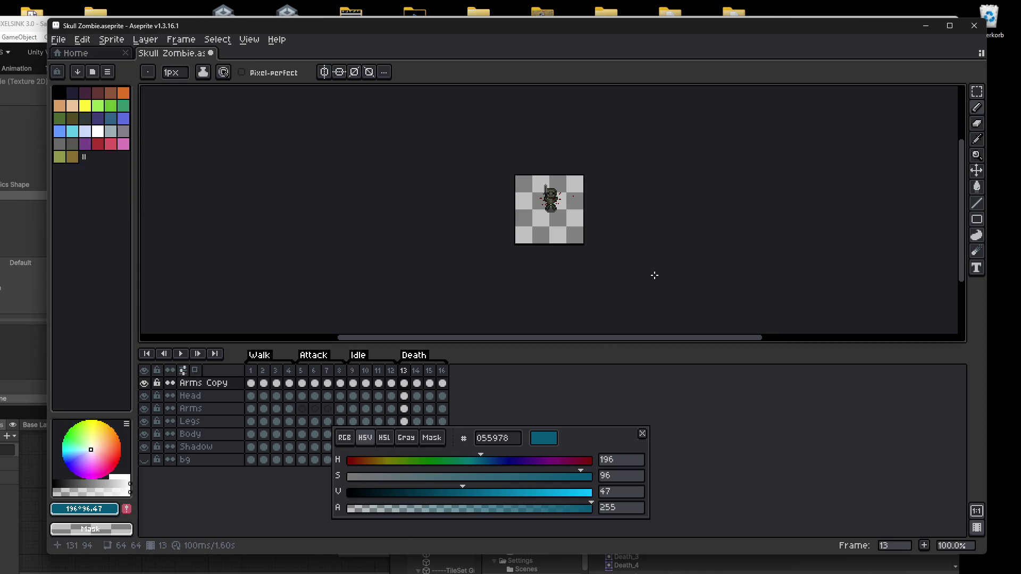
scroll(585, 255, up, 3)
scroll(488, 194, down, 1)
drag(540, 205, 524, 308)
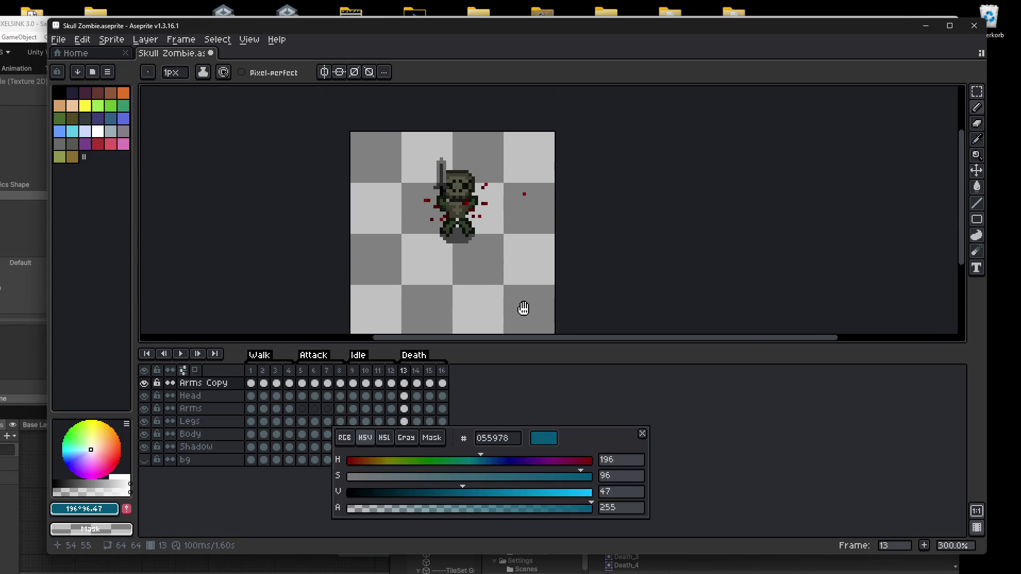
Step through frames 12, 11, 7, 6, 5 and 6, settling on the frame 7 slash.
click(392, 375)
click(378, 370)
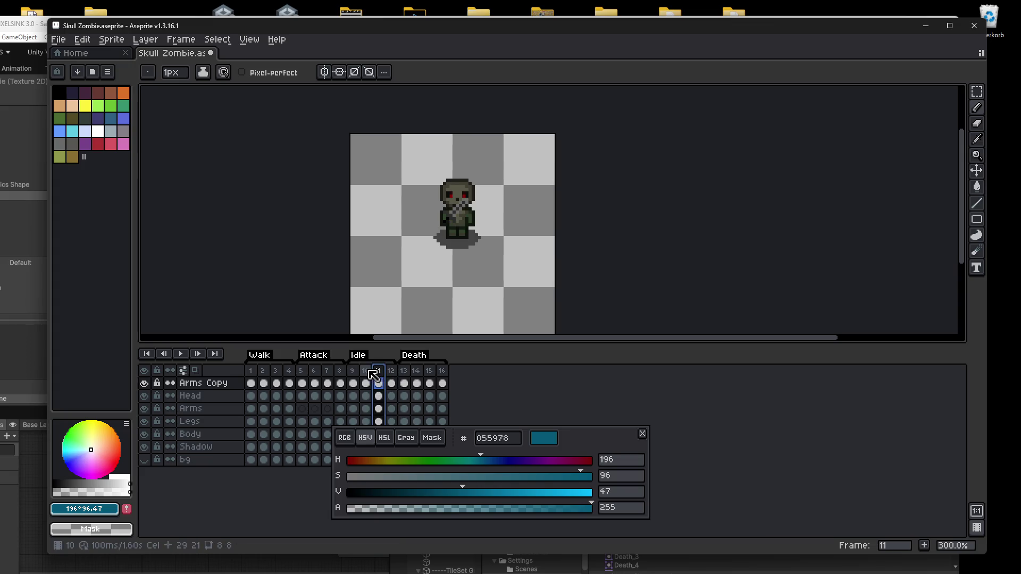
click(340, 371)
click(327, 371)
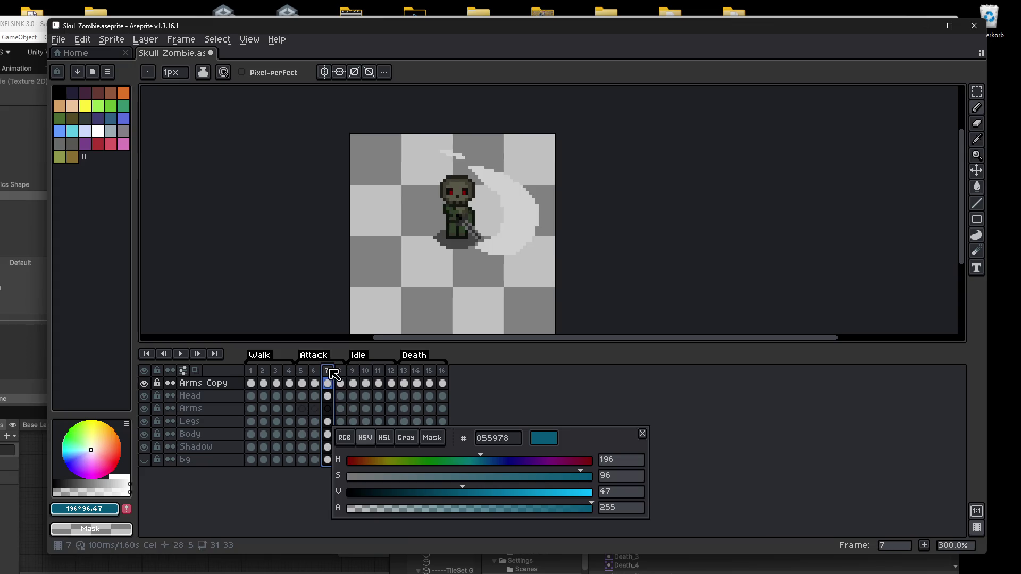
click(315, 371)
click(302, 370)
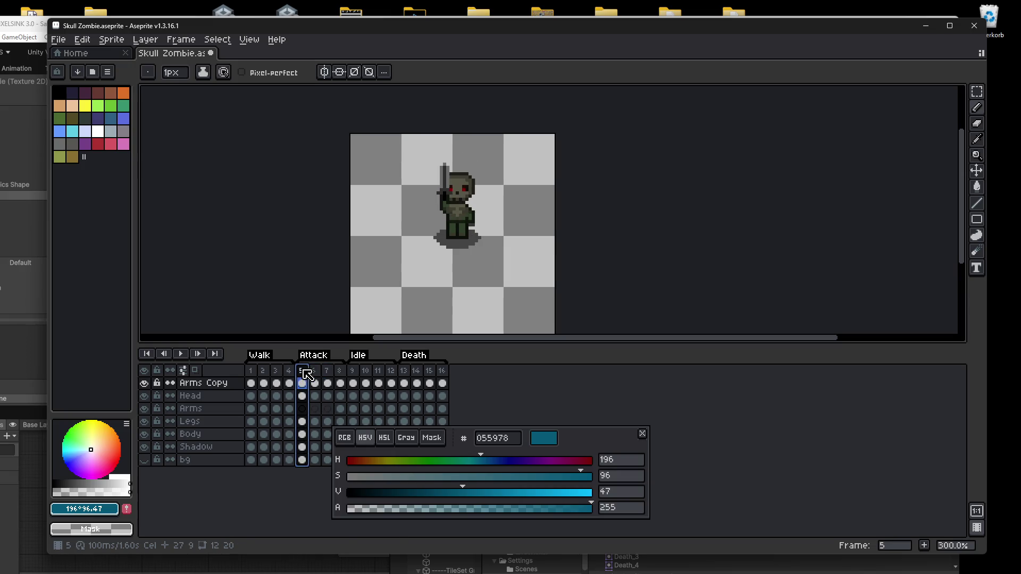
click(314, 370)
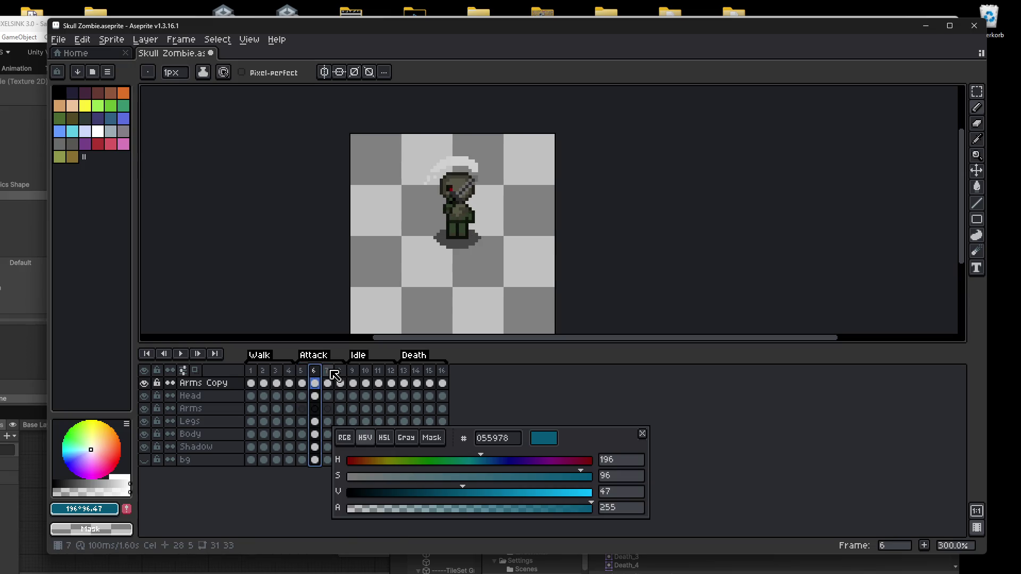
click(328, 370)
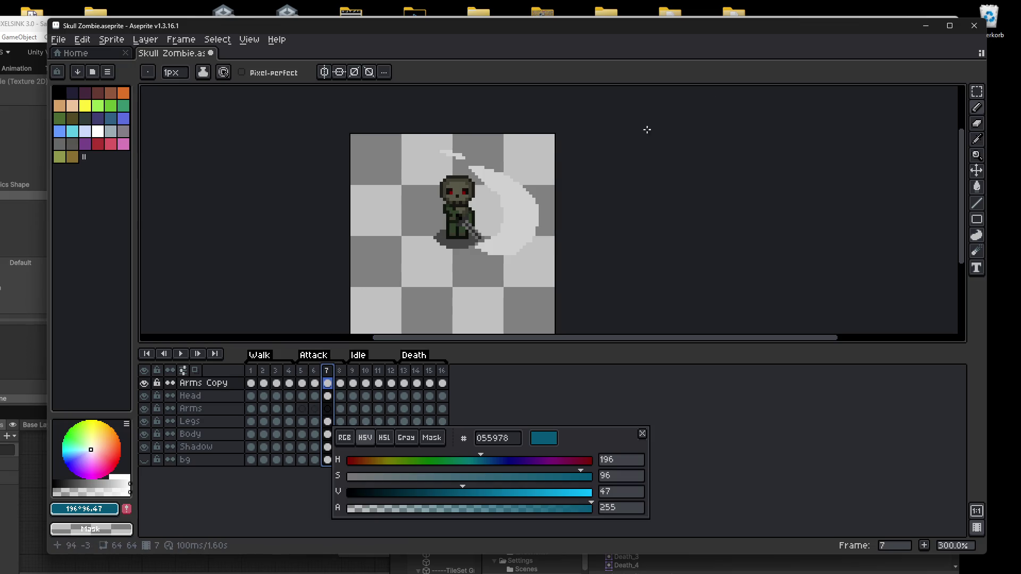
Erase pixels at the bottom of the white slash on frame 7 and clear the selection.
scroll(488, 237, up, 3)
scroll(488, 237, down, 1)
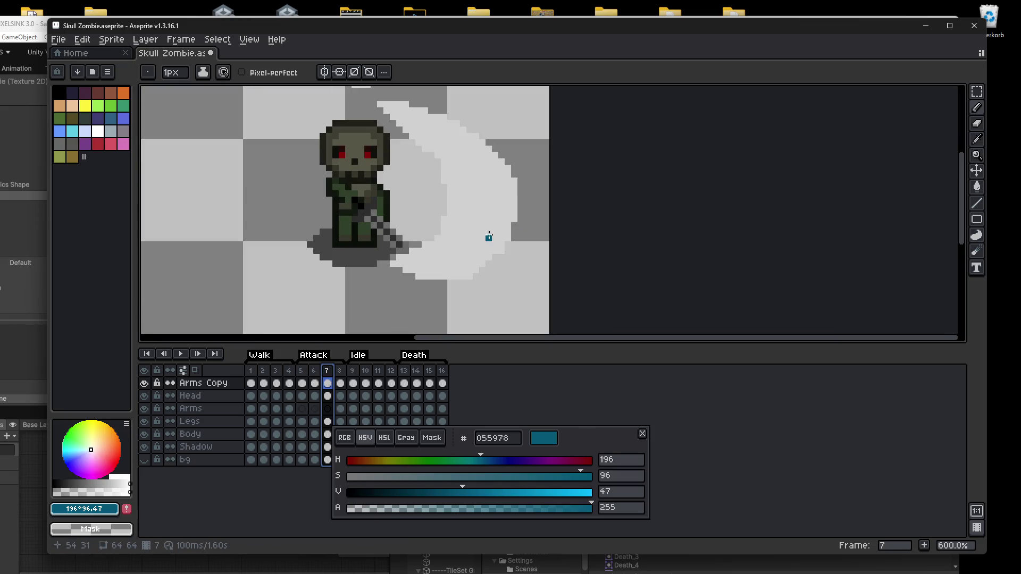
alt+click(400, 301)
drag(406, 270, 489, 264)
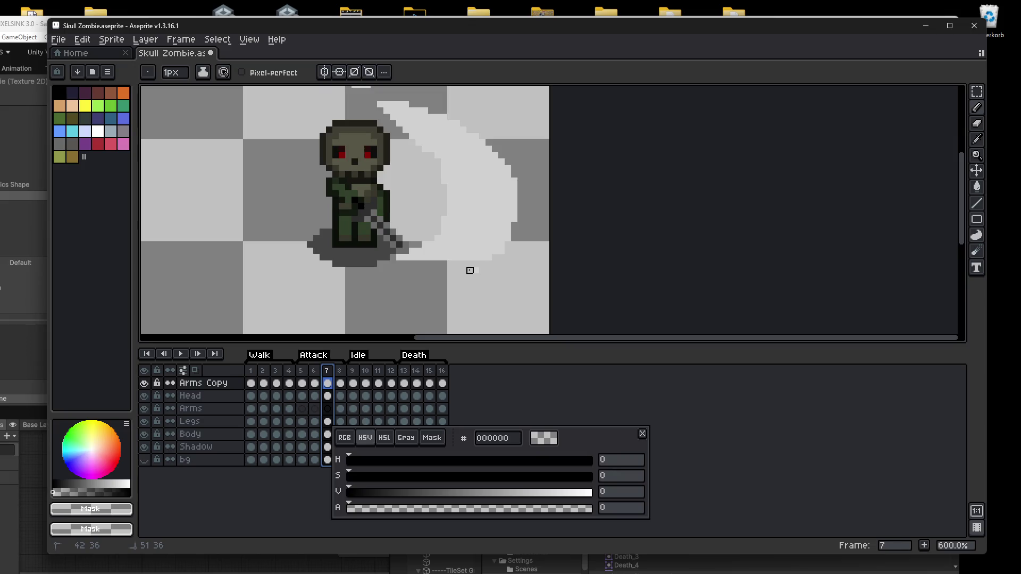
key(Escape)
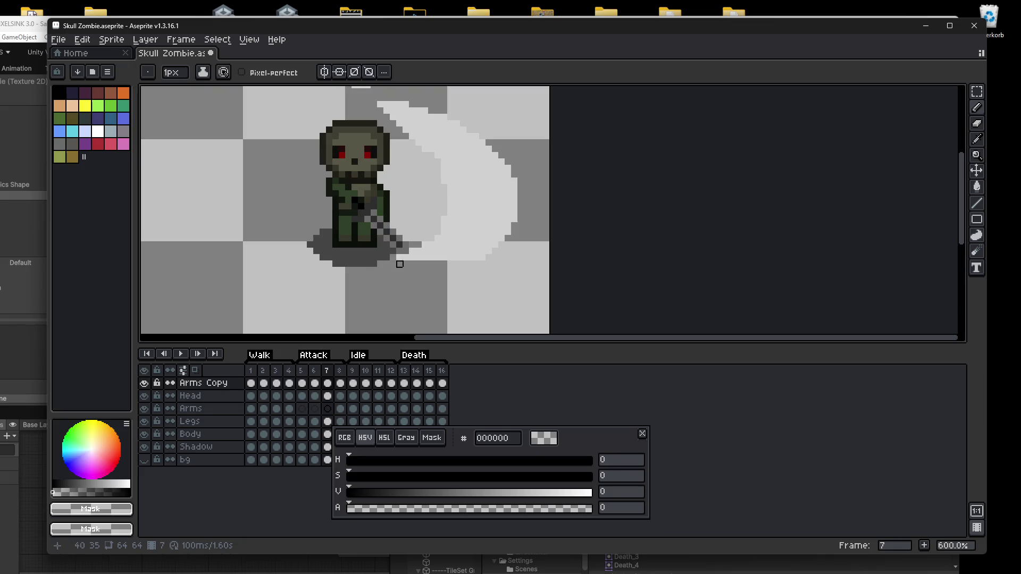
Pick the d1d1d1 grey and pencil a row of pixels along the slash's lower edge.
alt+click(414, 258)
key(b)
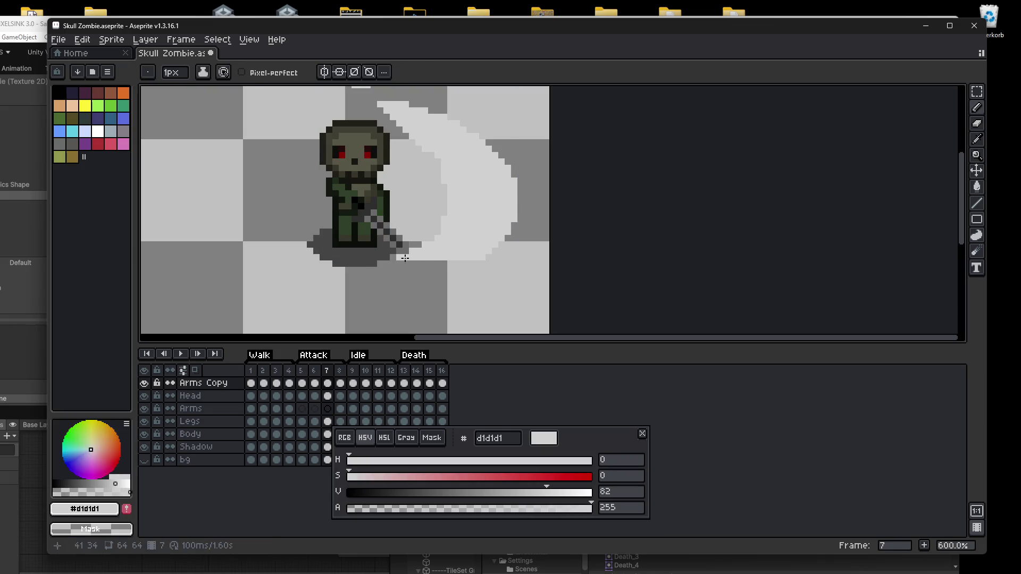
mouse_move(401, 262)
mouse_down()
mouse_move(392, 264)
mouse_move(469, 260)
mouse_move(447, 263)
mouse_up()
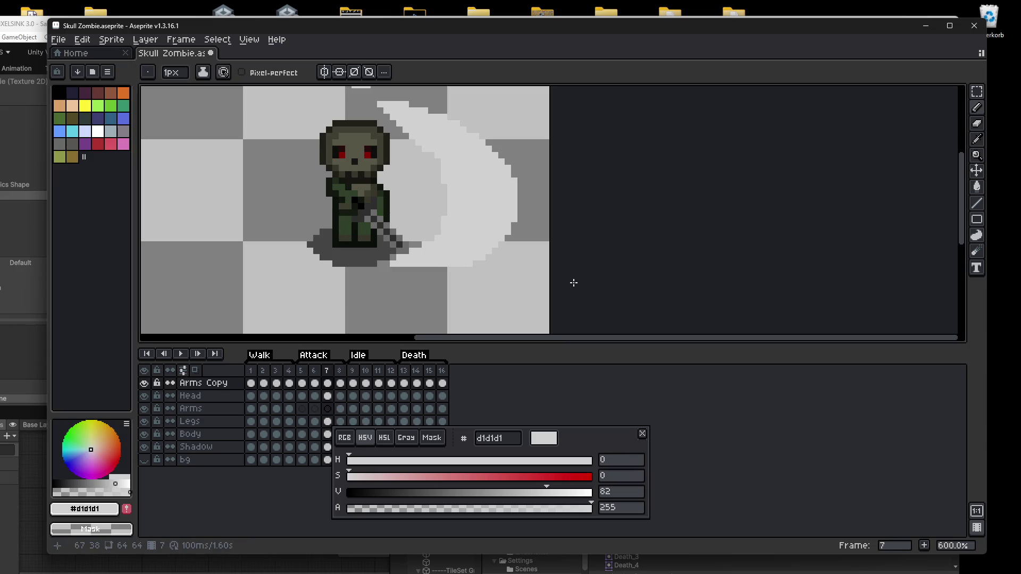
scroll(508, 268, down, 1)
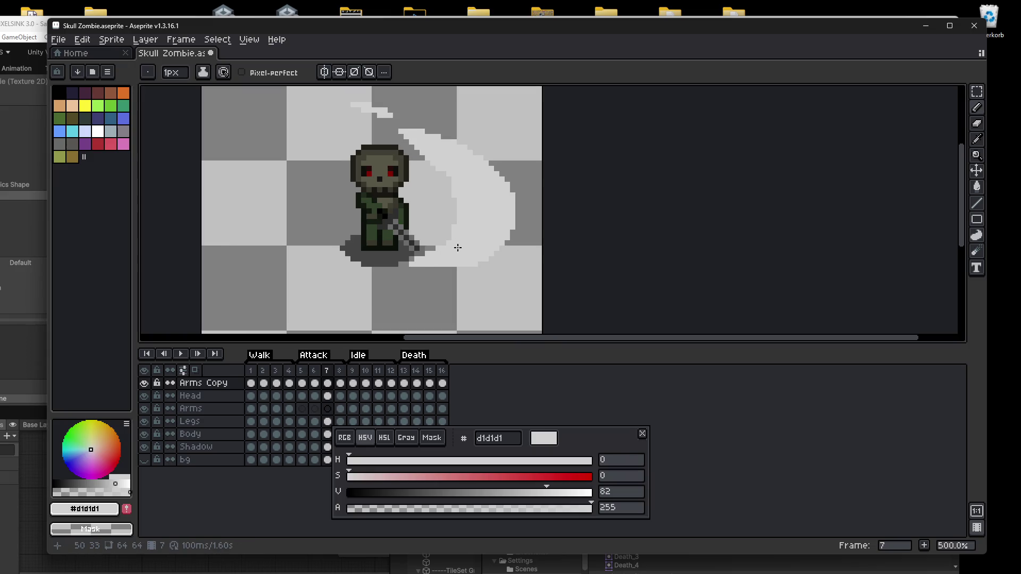
click(58, 39)
Start a File > Export As of the animation, check its output path, and cancel.
mouse_move(82, 39)
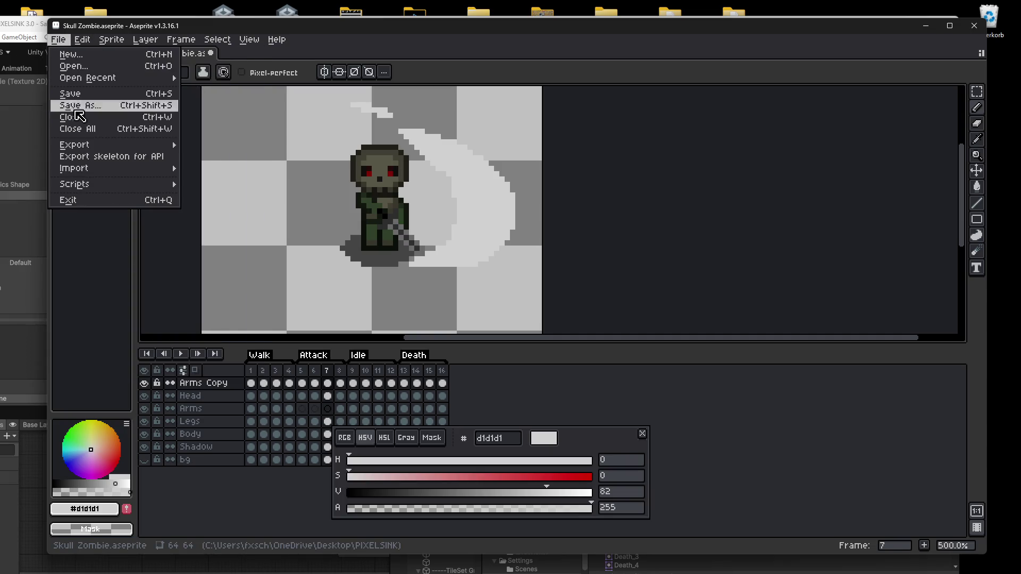
mouse_move(85, 147)
click(249, 148)
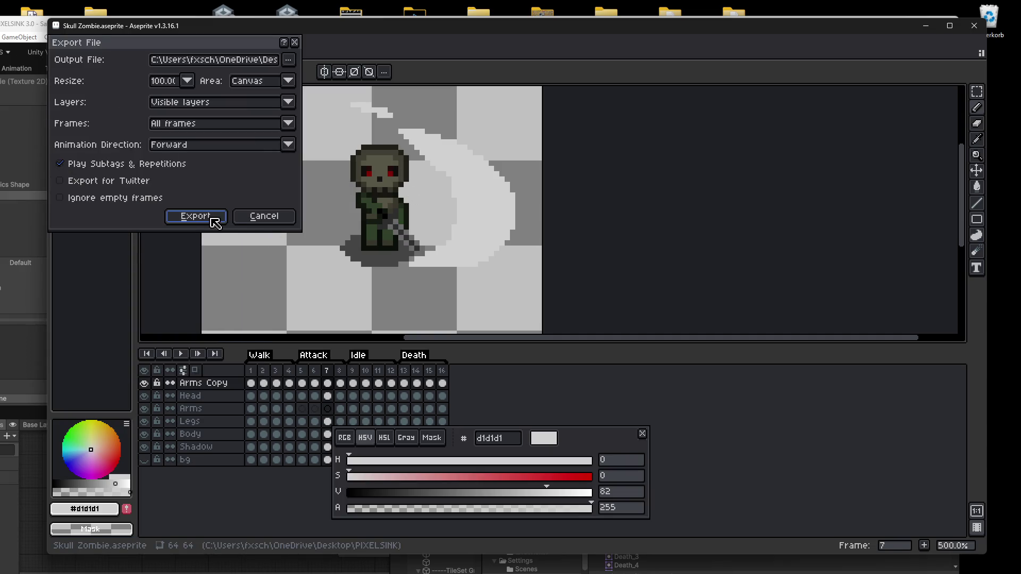
click(249, 60)
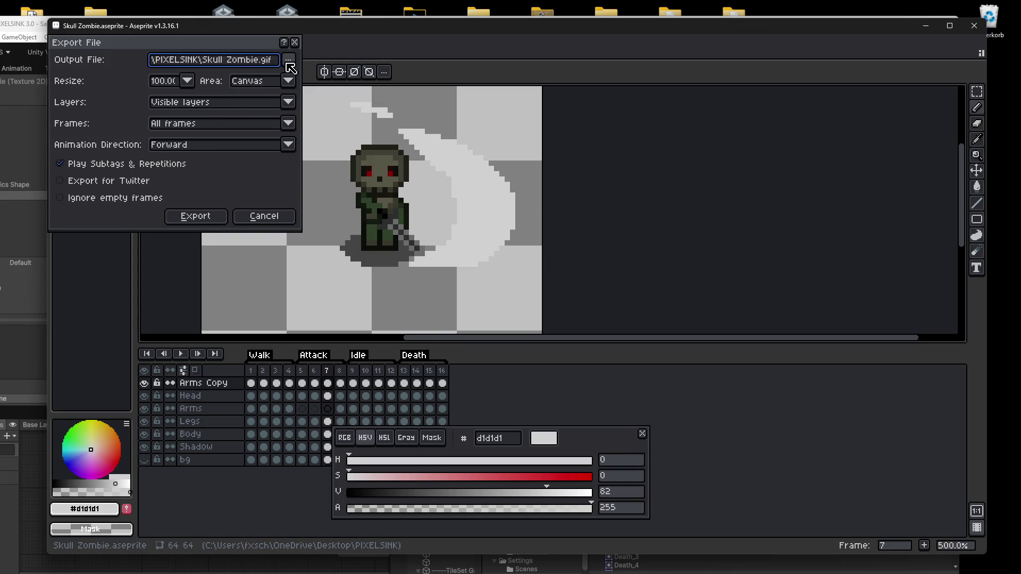
click(294, 42)
Export the sprite sheet, confirming the overwrite of Skull_Zombie.png in the Unity Sprites folder.
click(82, 39)
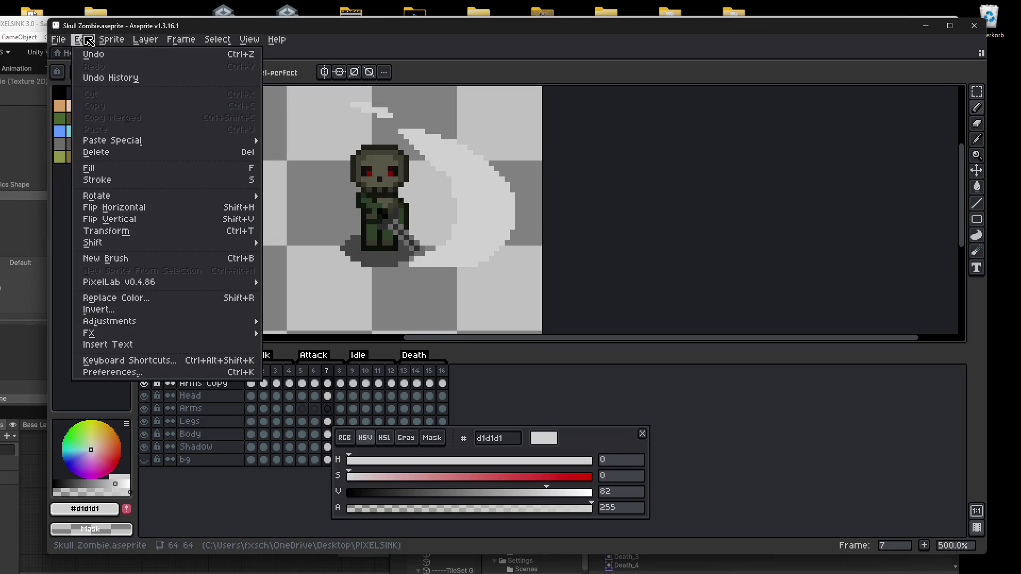
mouse_move(99, 148)
click(248, 158)
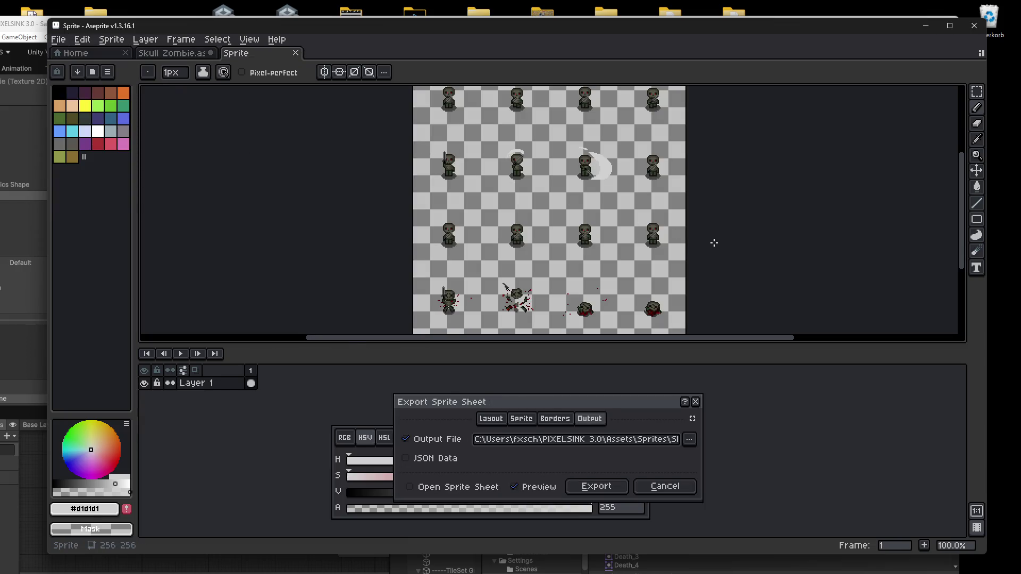
click(653, 447)
click(605, 489)
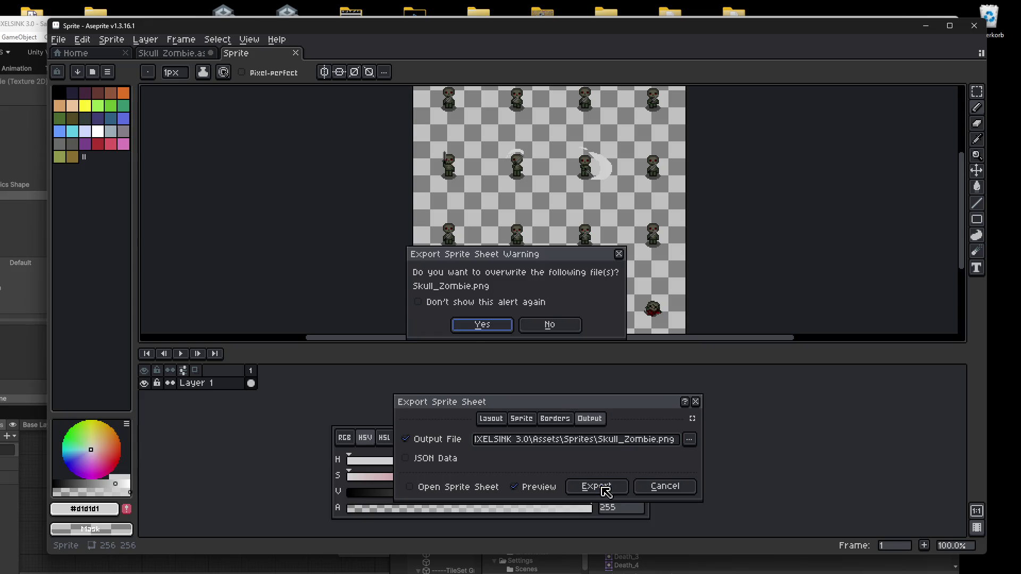
click(482, 325)
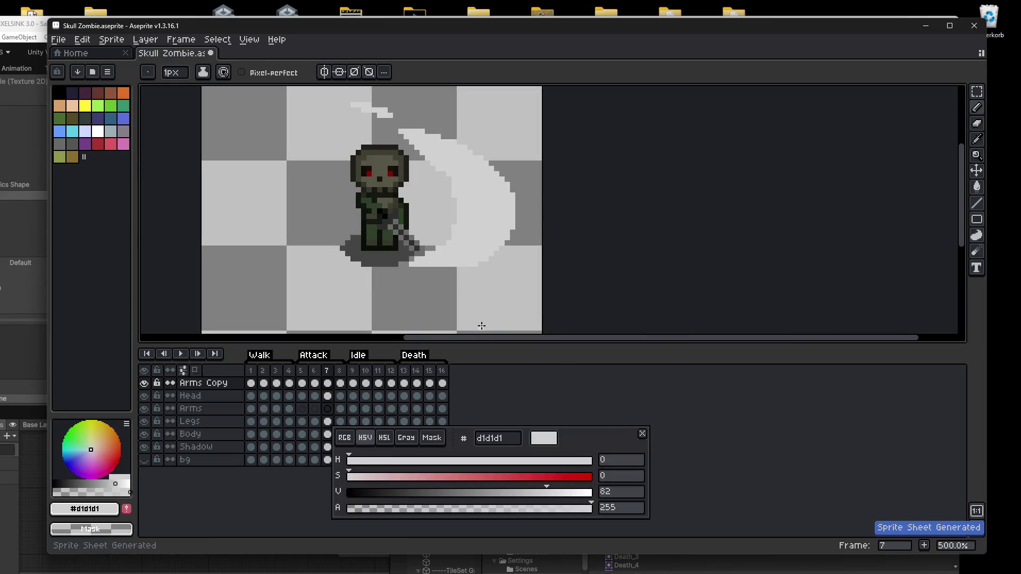
Minimise Aseprite and preview the updated Skull_Zombie.png sheet in Unity.
click(925, 26)
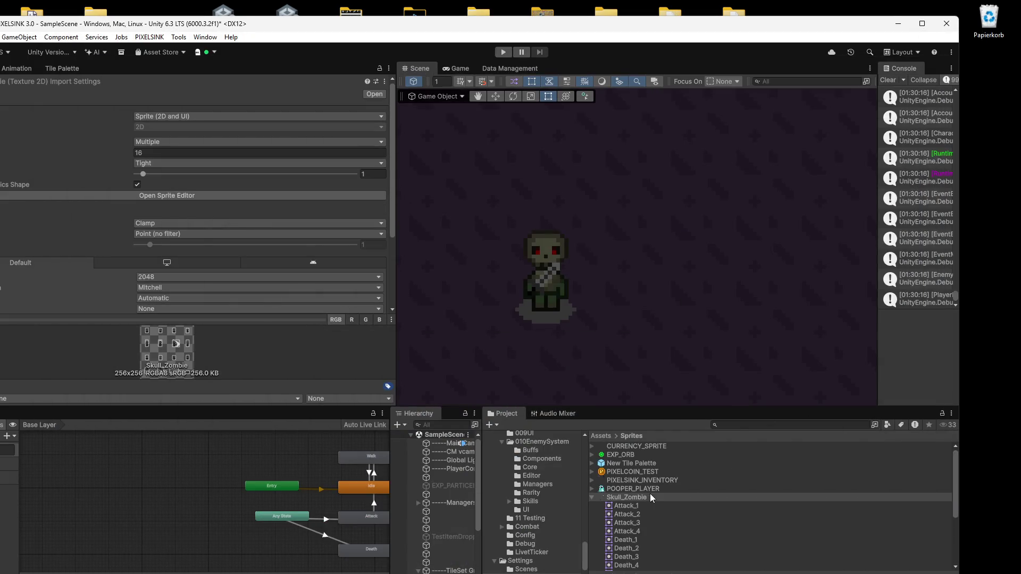
double_click(631, 496)
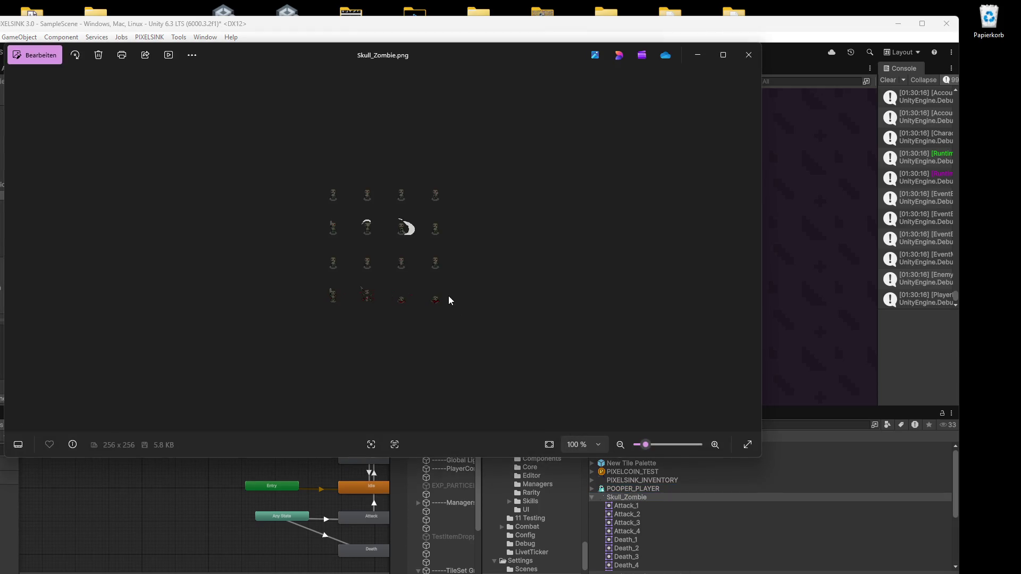
click(749, 55)
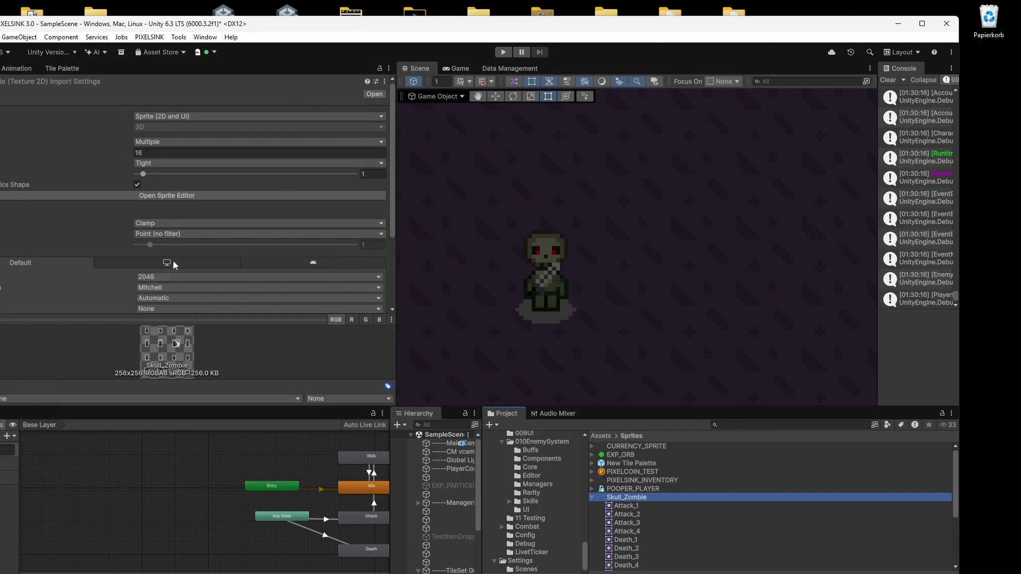
Raise Attack_3's bottom edge to height 31 in the Sprite Editor and apply.
click(162, 196)
scroll(582, 348, up, 10)
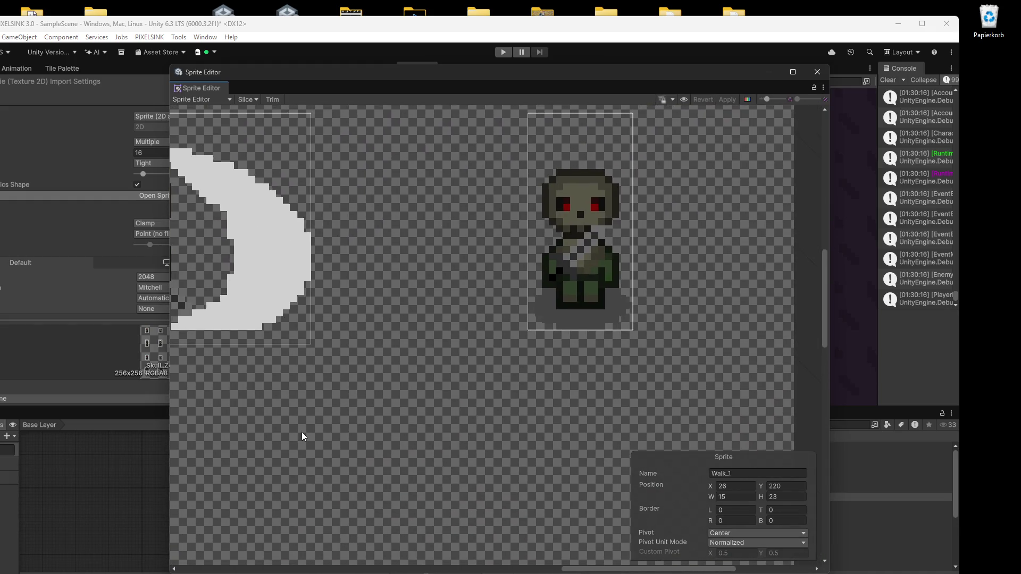
drag(302, 432, 470, 468)
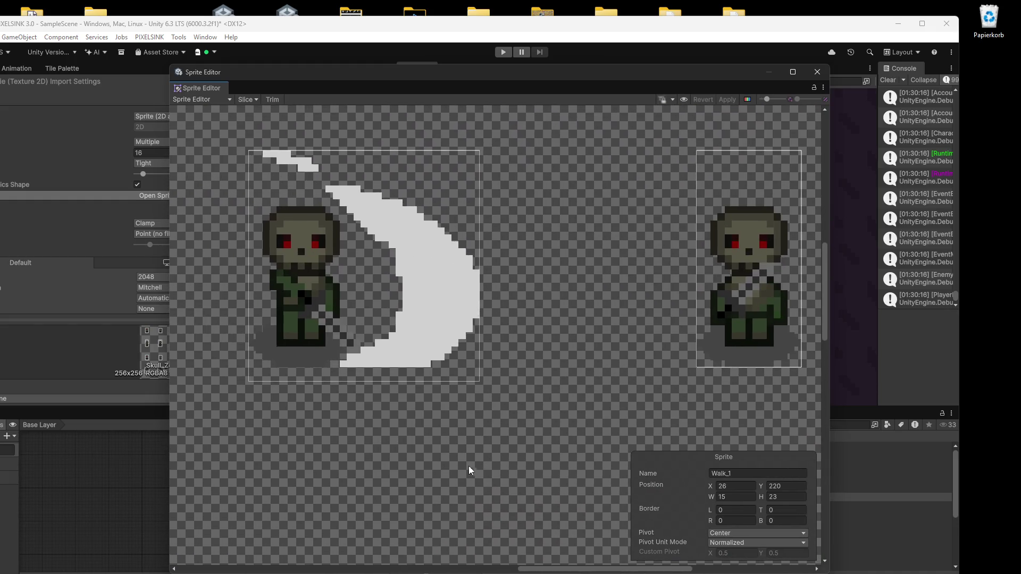
click(361, 377)
drag(372, 381, 372, 371)
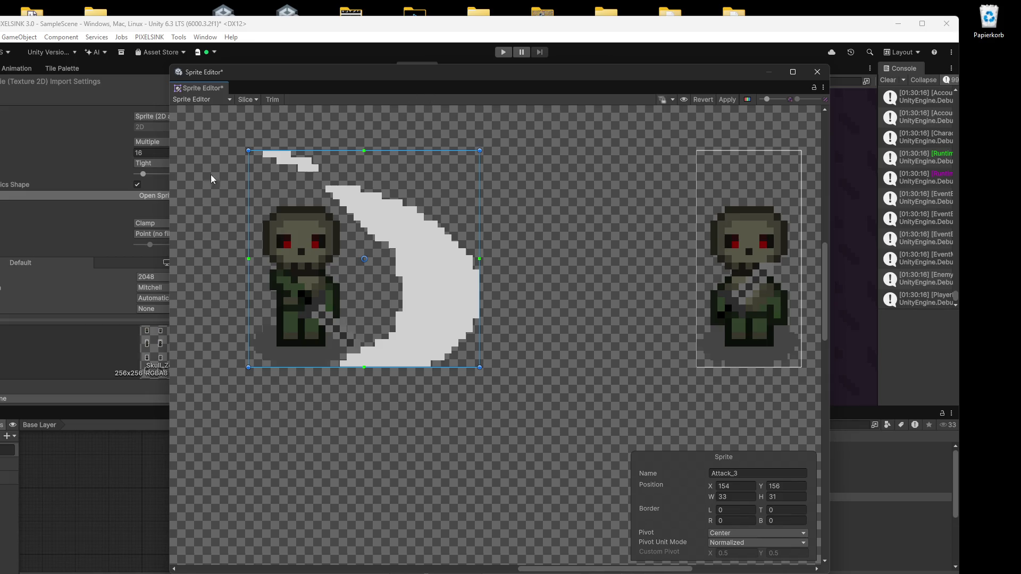
click(727, 100)
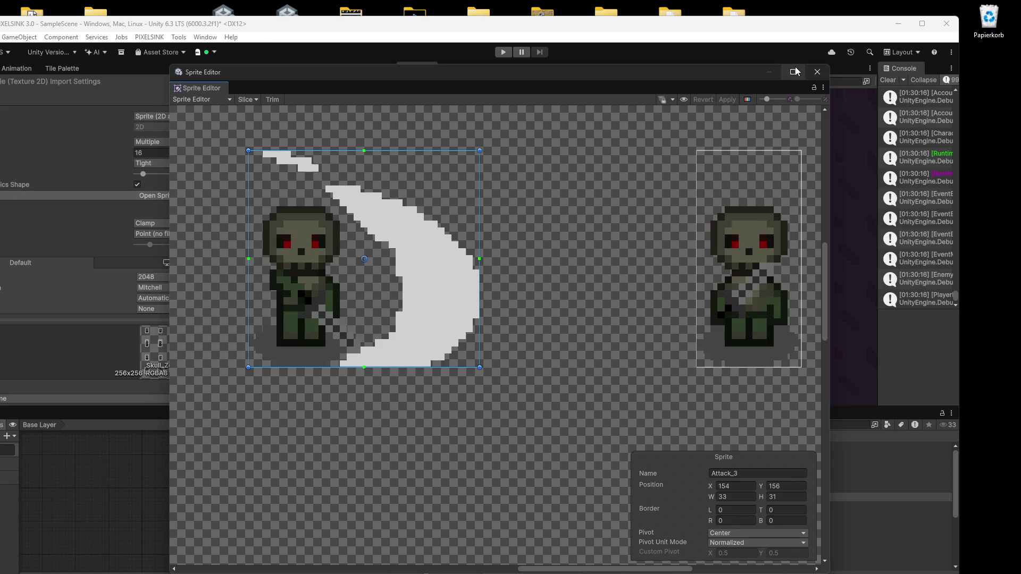
Close the Sprite Editor and run a short play test of the zombie.
click(817, 72)
click(502, 52)
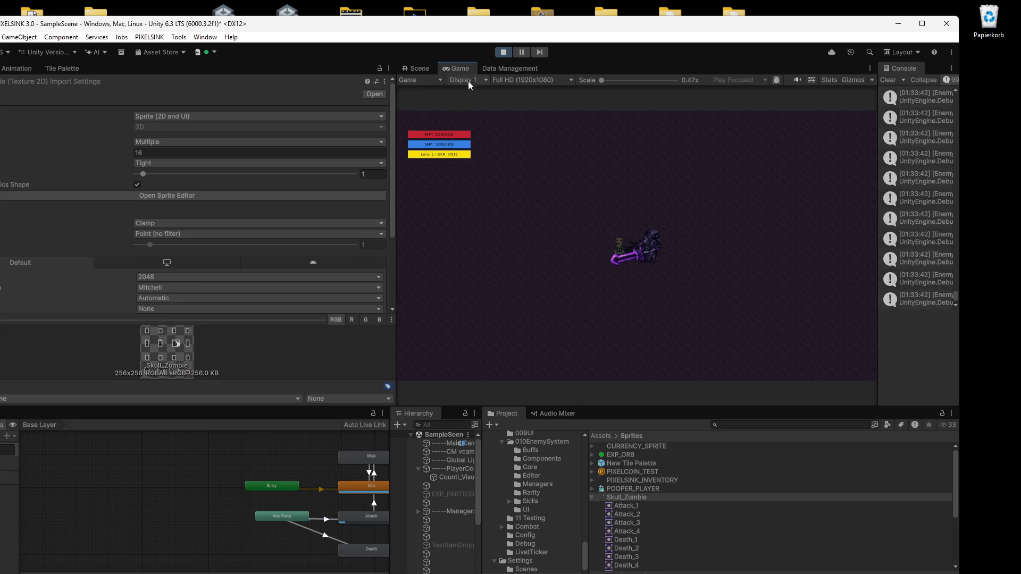
click(500, 53)
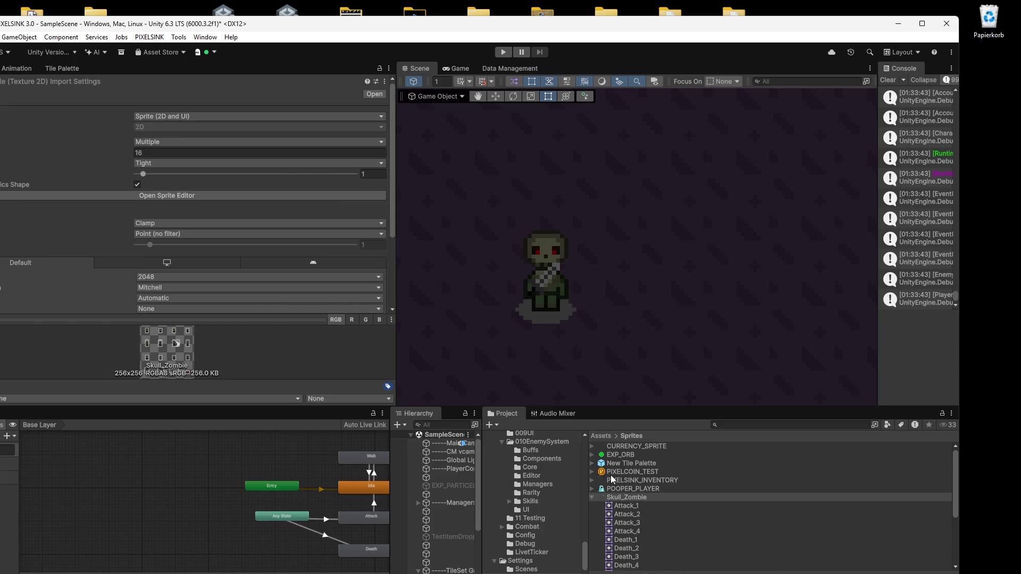
Reopen the Sprite Editor and drag the Attack_1 sprite's rect wider toward 16 px.
click(184, 196)
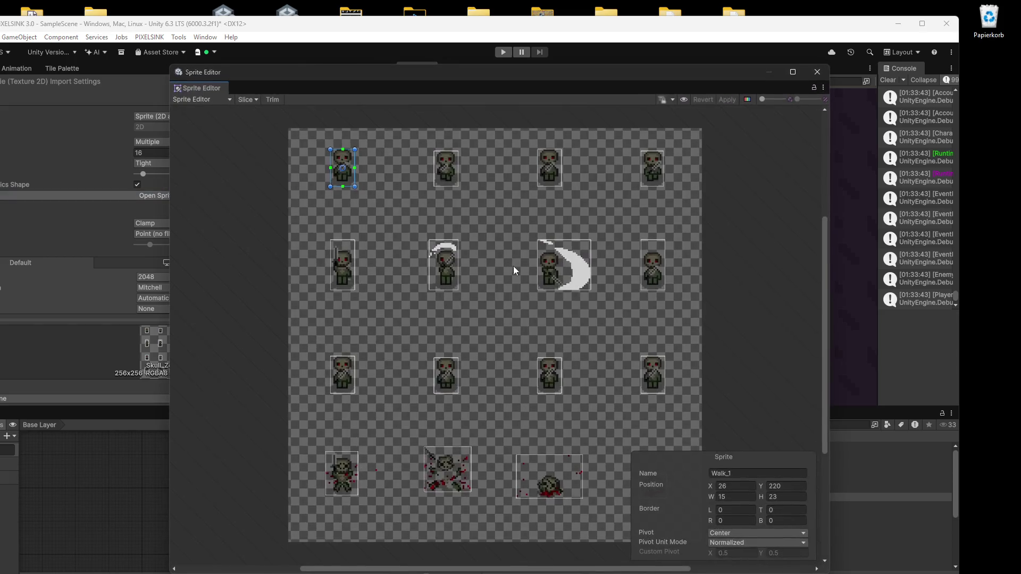
scroll(494, 257, up, 5)
drag(398, 279, 551, 350)
click(356, 339)
drag(364, 335, 429, 336)
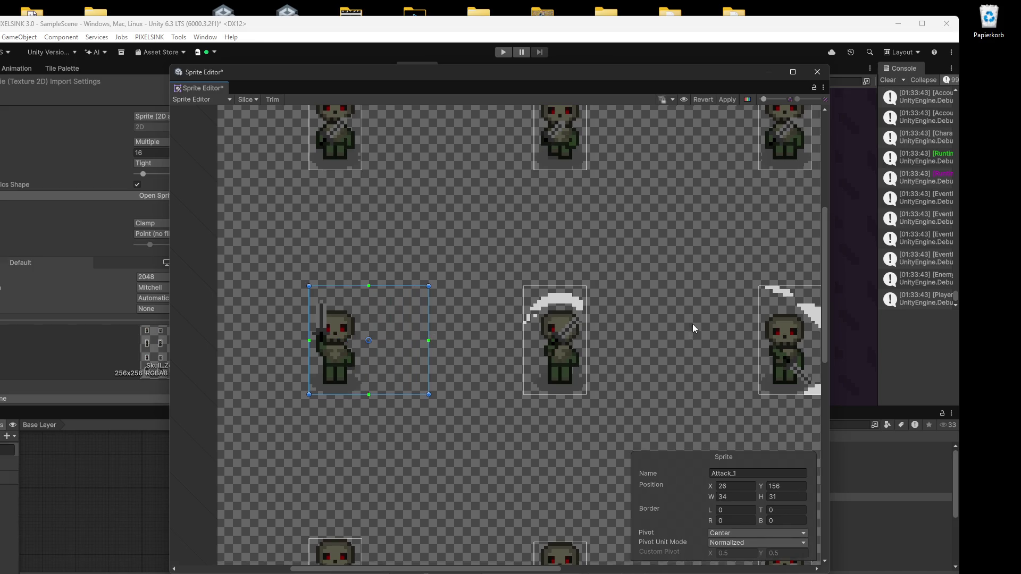
Set the width of the Attack_1, Attack_2 and Attack_4 slices to 33.
scroll(695, 328, right, 3)
click(738, 353)
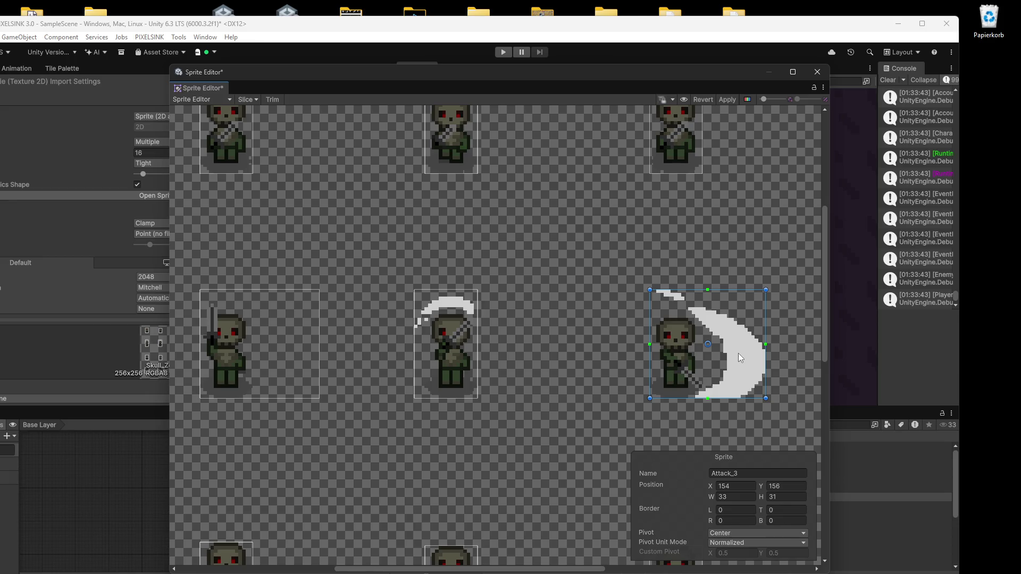
click(318, 386)
click(744, 497)
double_click(744, 497)
text(33)
click(471, 392)
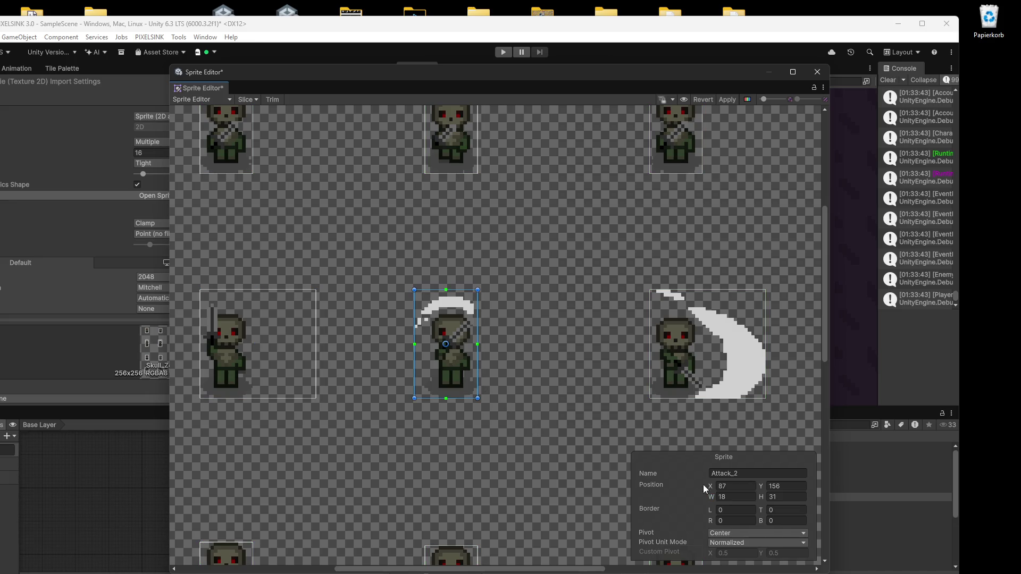
double_click(739, 497)
text(33)
scroll(623, 336, right, 5)
click(623, 336)
double_click(744, 497)
text(33)
Inspect the Attack_2 slice's bounds, then bring Skull Zombie.aseprite forward in Aseprite.
scroll(371, 327, up, 2)
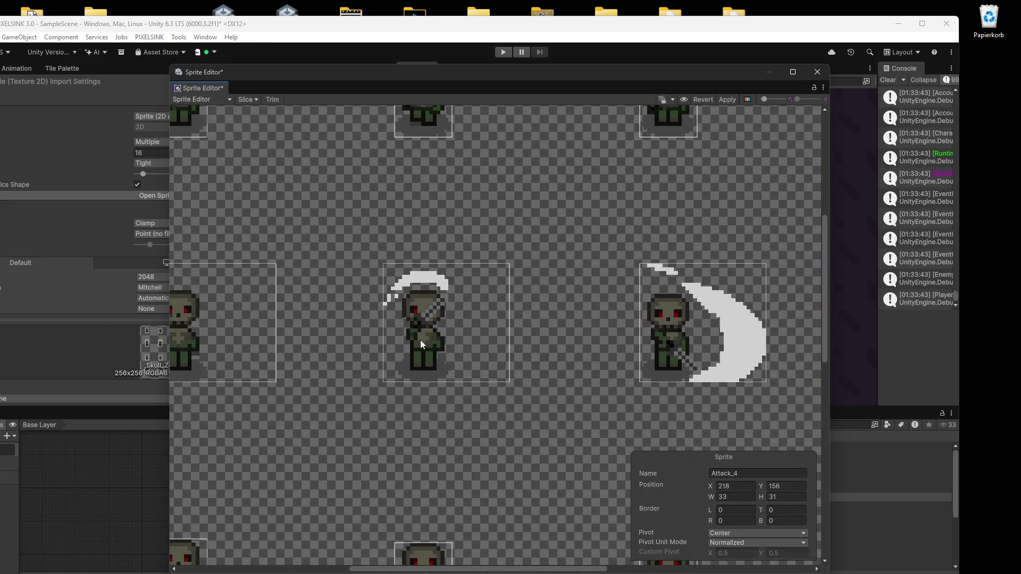
drag(420, 340, 502, 344)
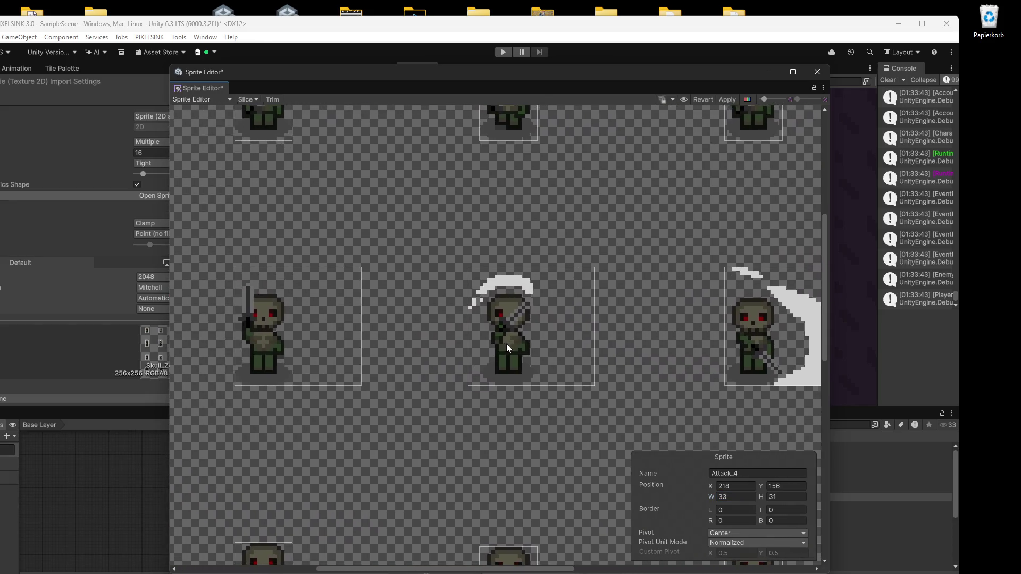
click(521, 334)
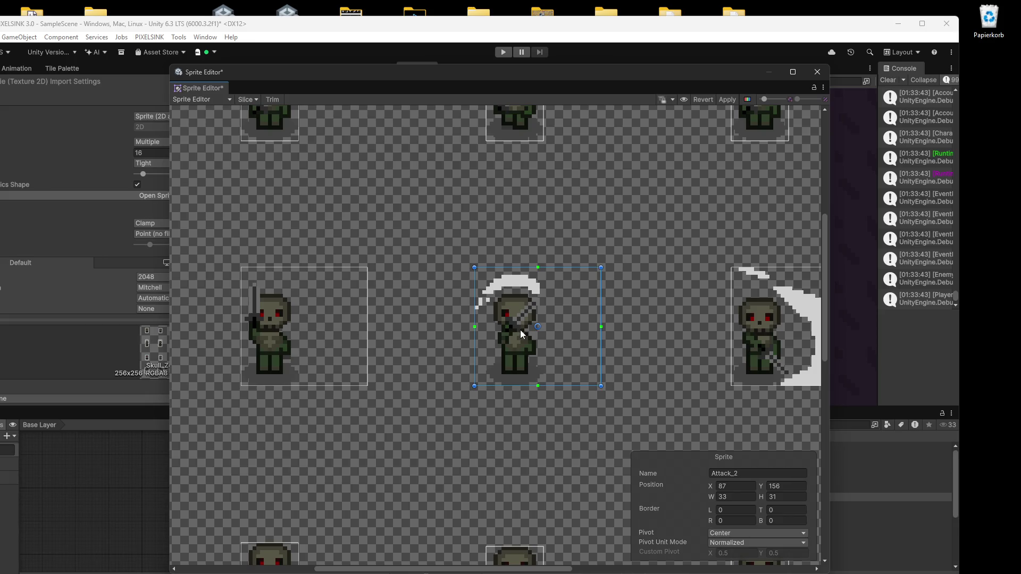
click(276, 325)
click(547, 325)
scroll(514, 327, up, 2)
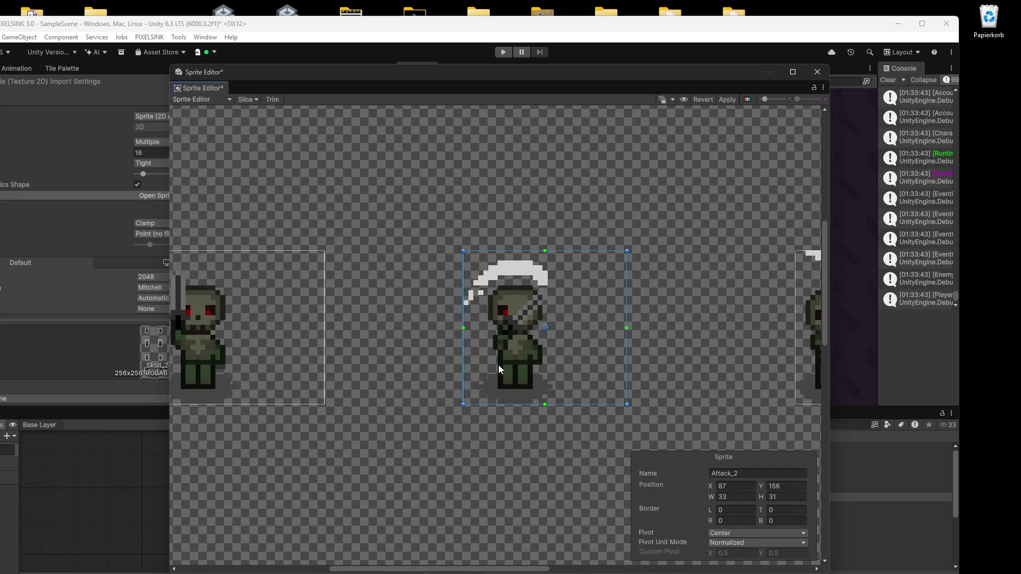
scroll(500, 366, left, 3)
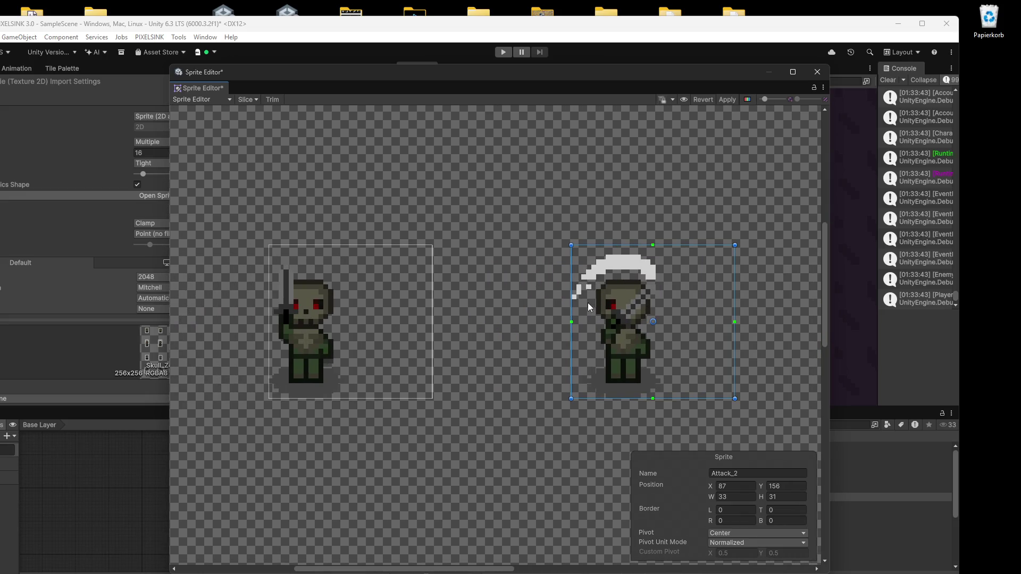
scroll(593, 307, up, 5)
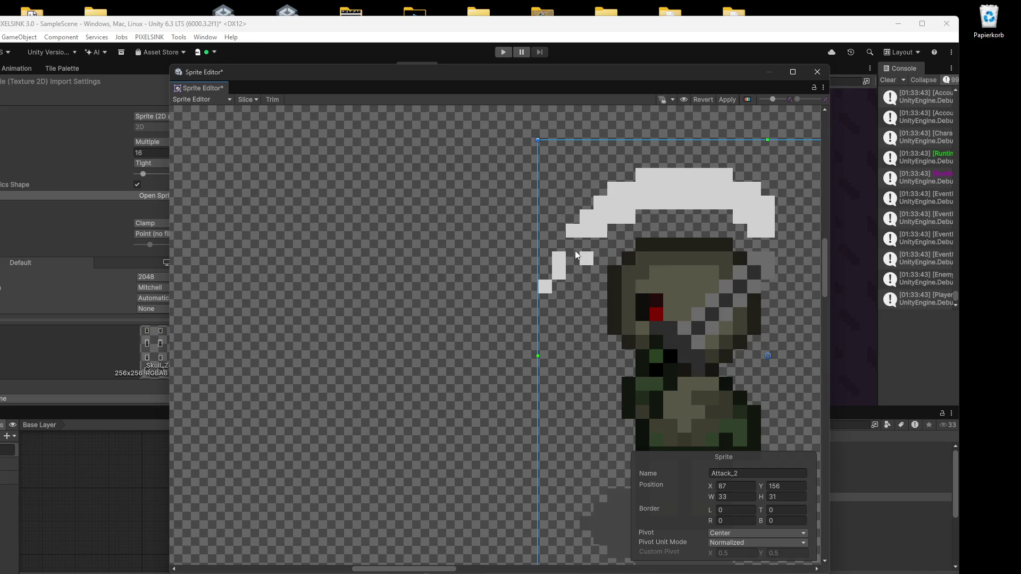
scroll(589, 266, down, 1)
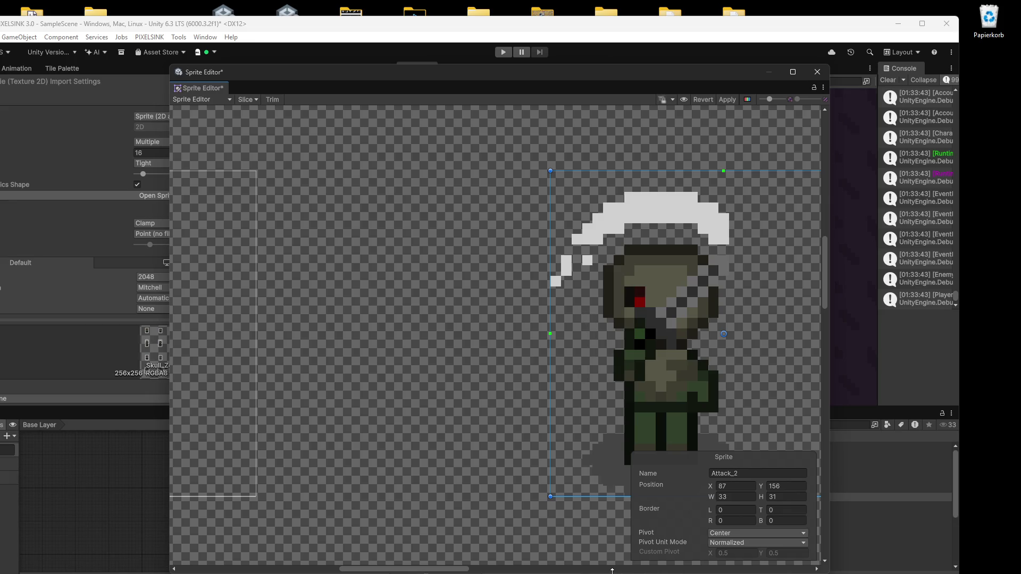
key(alt+Tab)
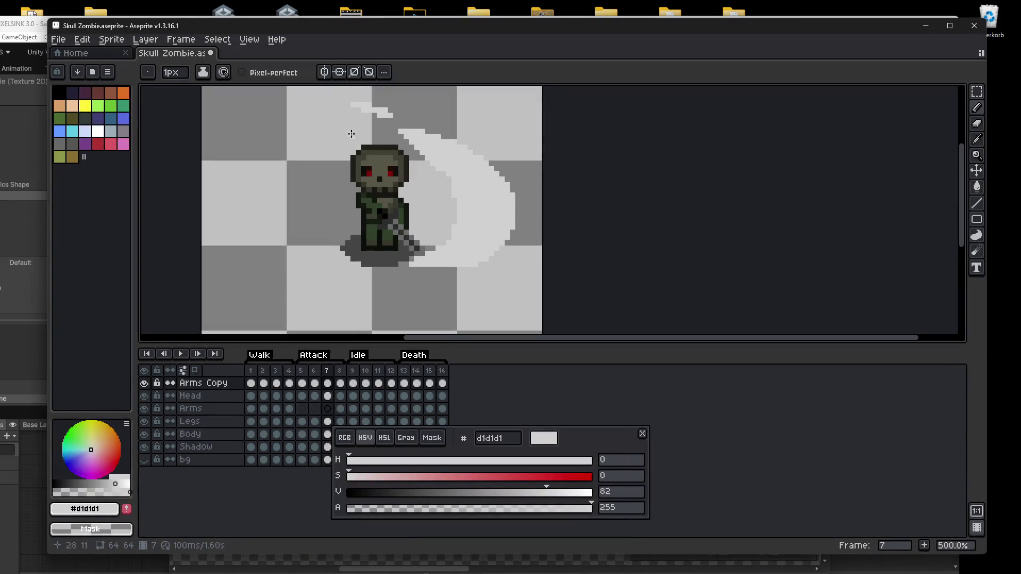
Go to frame 6 of the Attack animation and zoom to 600% around the zombie.
click(314, 383)
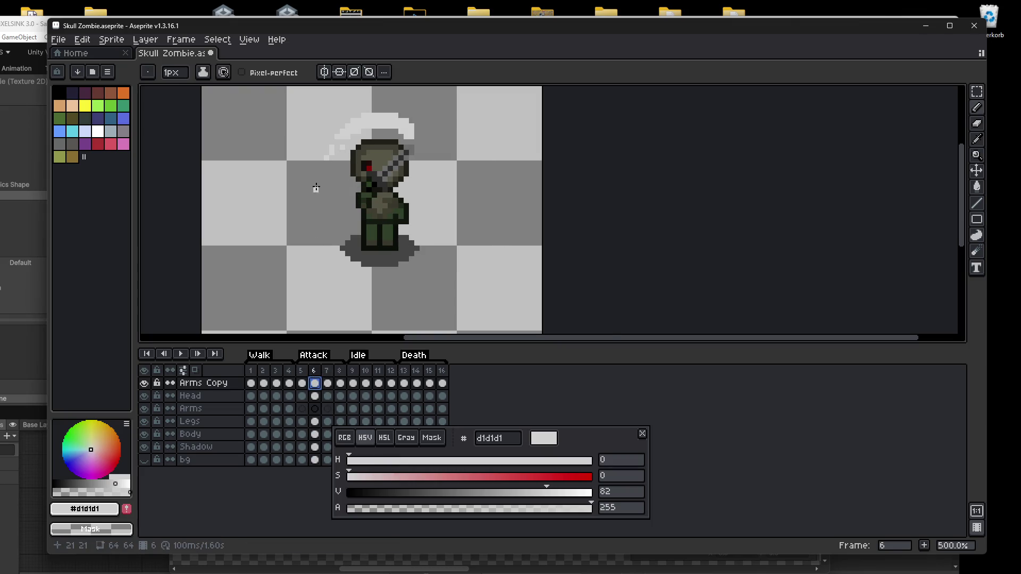
scroll(401, 206, up, 4)
scroll(465, 182, up, 2)
scroll(475, 319, down, 2)
scroll(515, 133, up, 1)
scroll(489, 121, down, 1)
scroll(612, 245, down, 3)
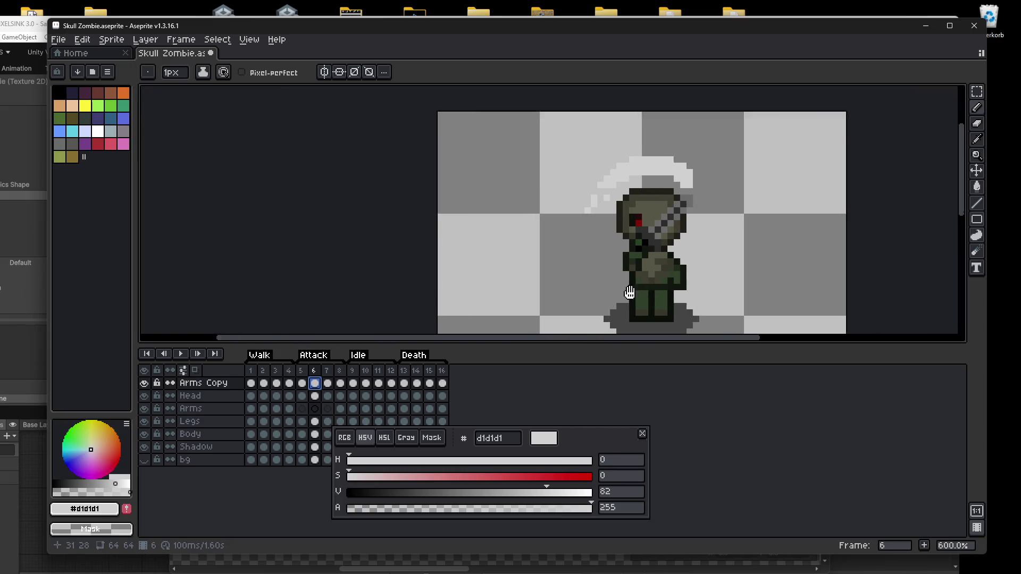
drag(527, 295, 527, 201)
Undo the stray stroke, draw a pixel line by the zombie's foot, then minimise Aseprite.
key(ctrl+z)
key(b)
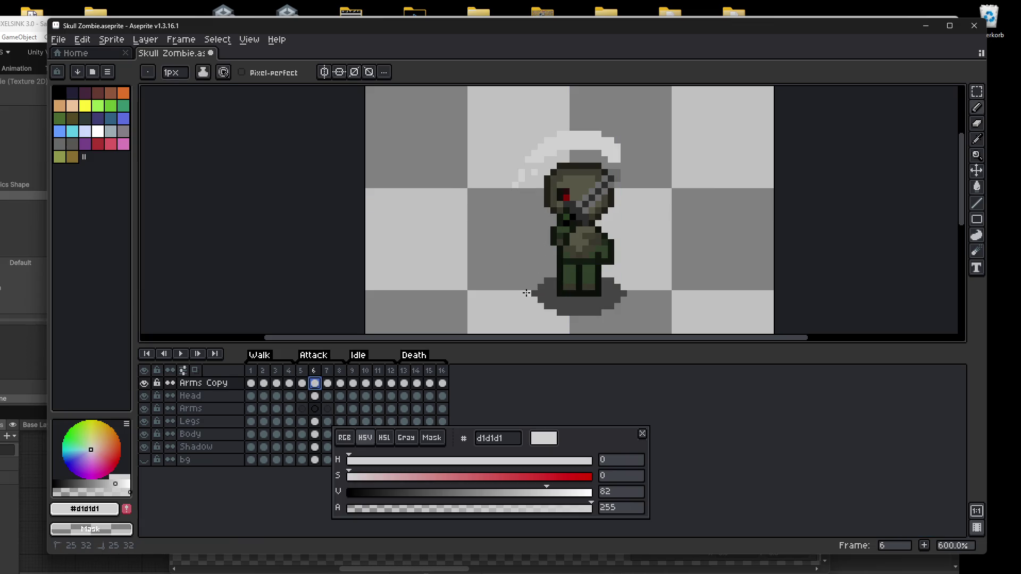
click(526, 292)
mouse_move(519, 292)
mouse_down()
mouse_move(521, 200)
mouse_move(525, 298)
mouse_move(511, 293)
mouse_up()
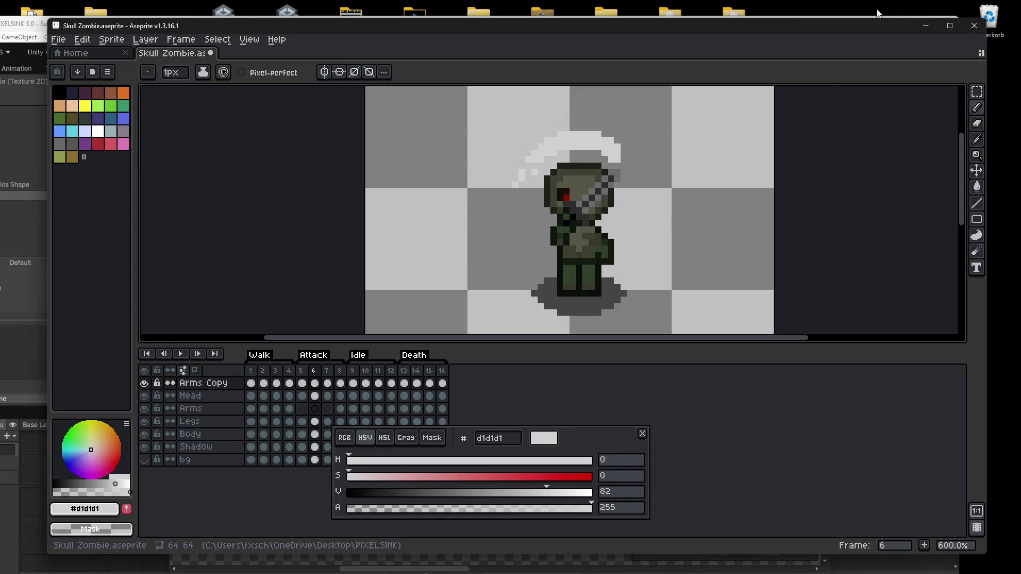
click(922, 29)
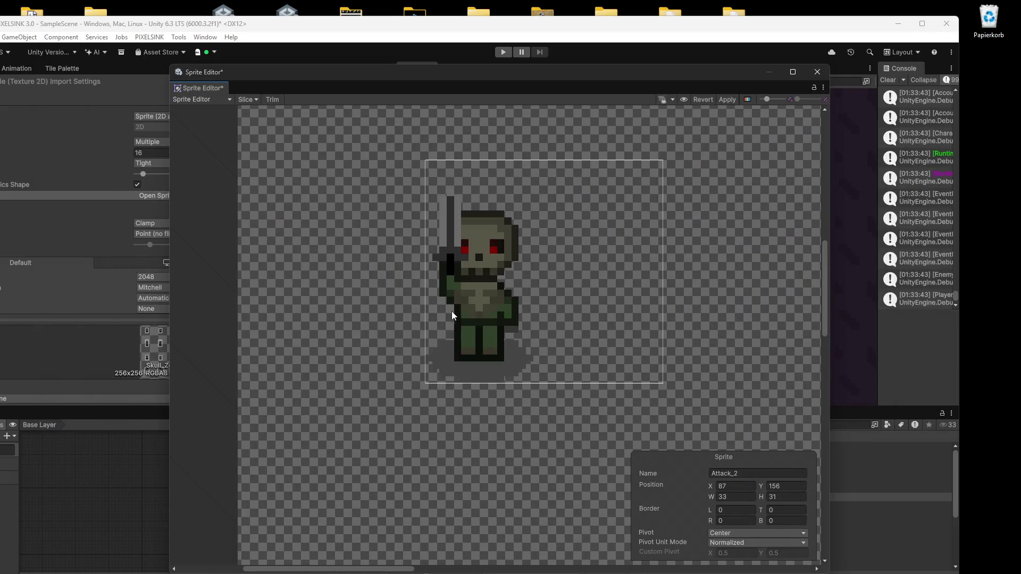
Extend the left edges of the Attack_1, Attack_3 and Attack_4 rects to 36 px wide.
click(436, 282)
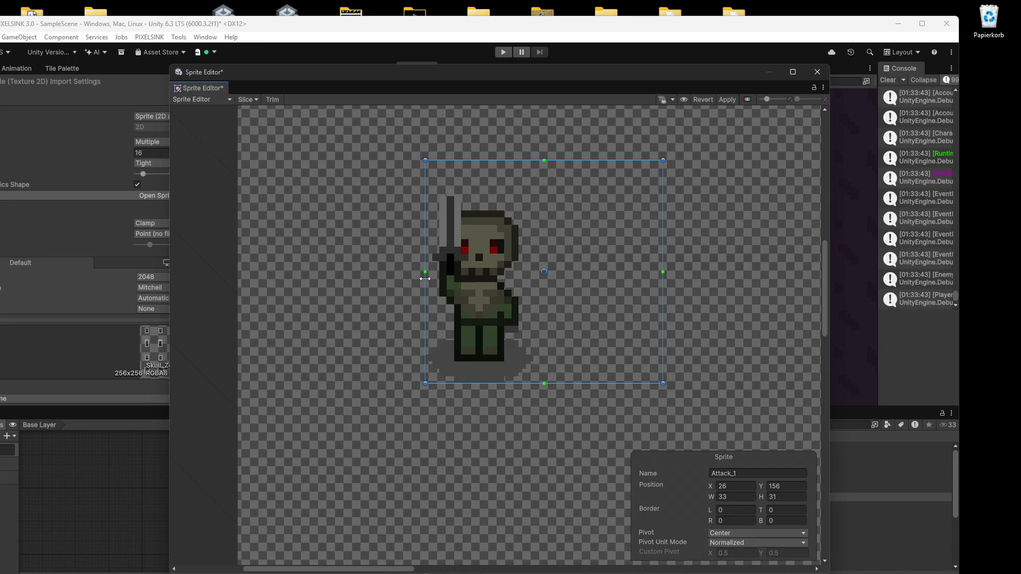
drag(424, 279, 404, 278)
scroll(616, 273, right, 10)
scroll(505, 269, right, 15)
click(547, 298)
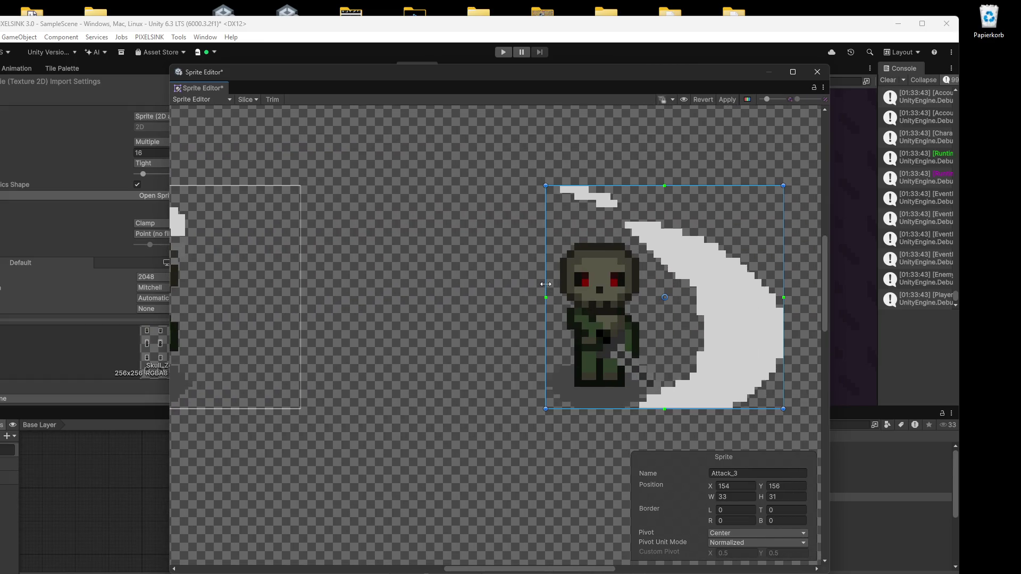
mouse_move(546, 284)
mouse_down()
mouse_move(517, 284)
mouse_move(523, 279)
mouse_up()
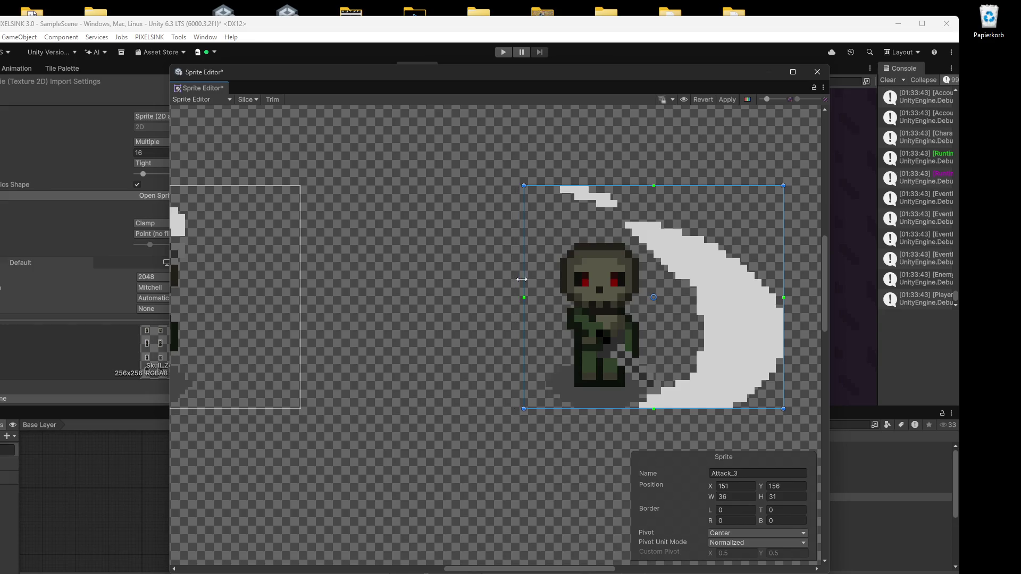
scroll(411, 259, right, 5)
scroll(411, 259, right, 5)
click(642, 263)
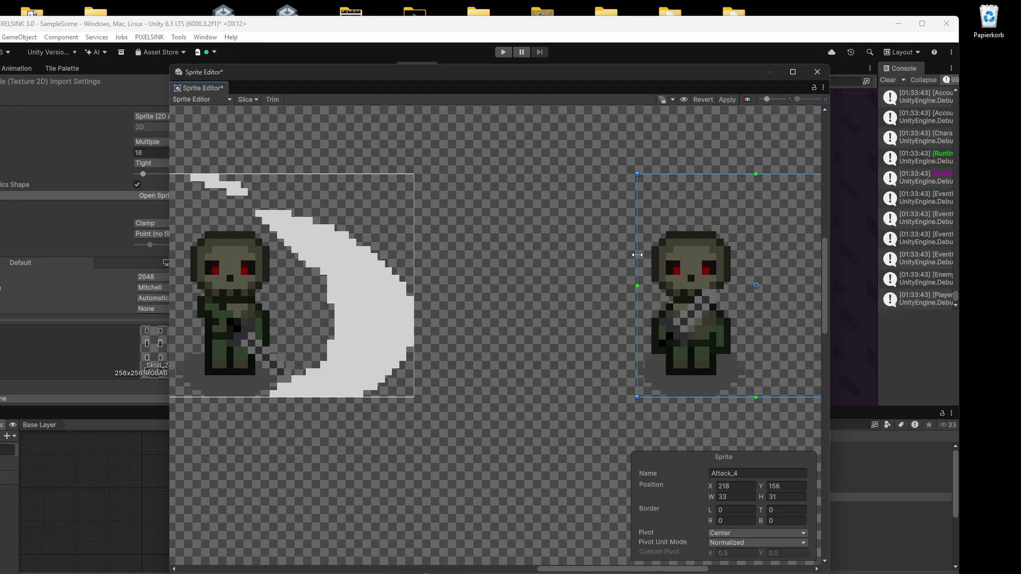
drag(628, 255, 616, 254)
Apply the sprite rect changes, enter Play mode, and close the Sprite Editor.
click(722, 100)
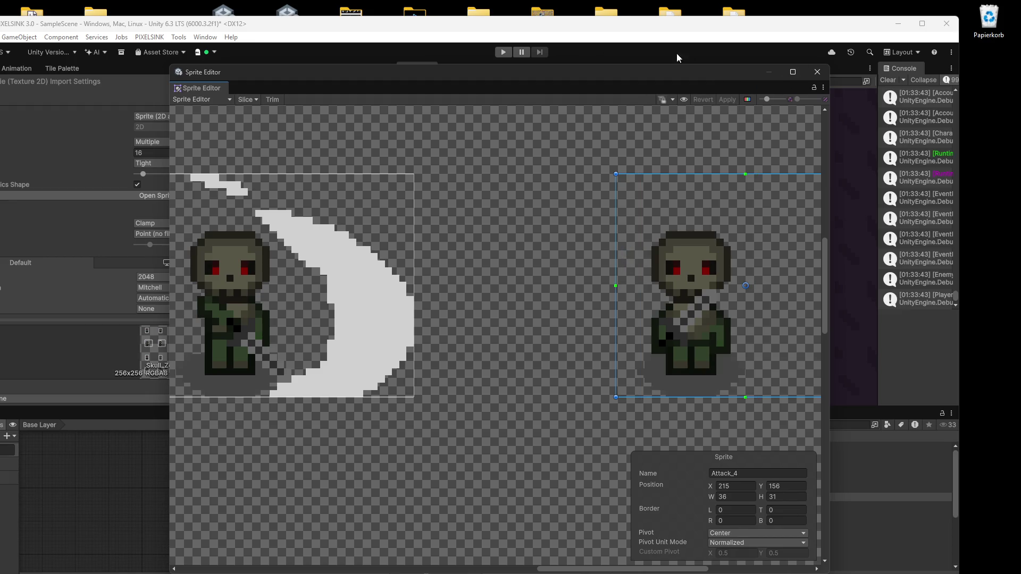
click(503, 52)
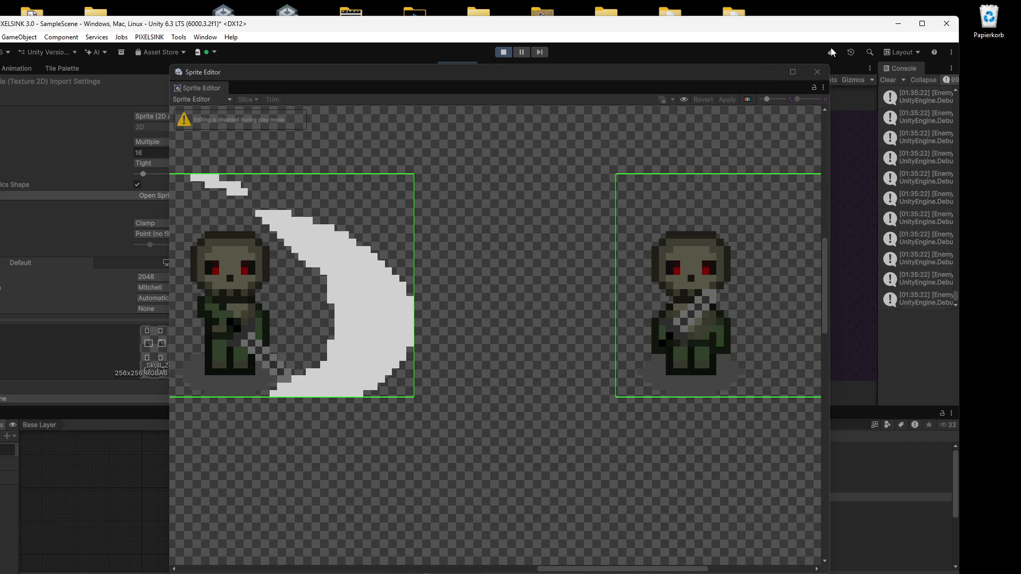
click(824, 76)
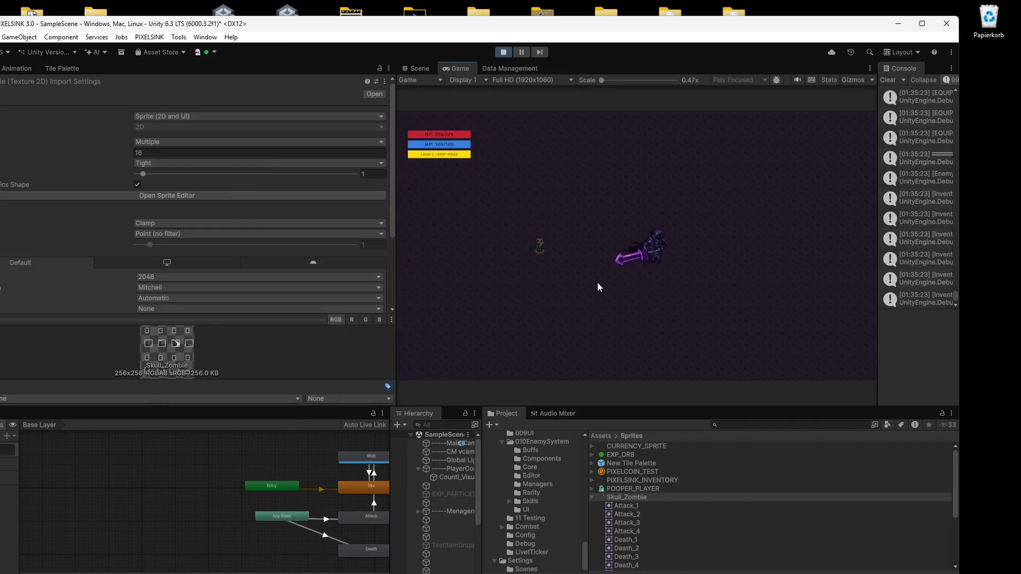
Move the player around with WASD so the skull zombie chases and attacks.
key(s)
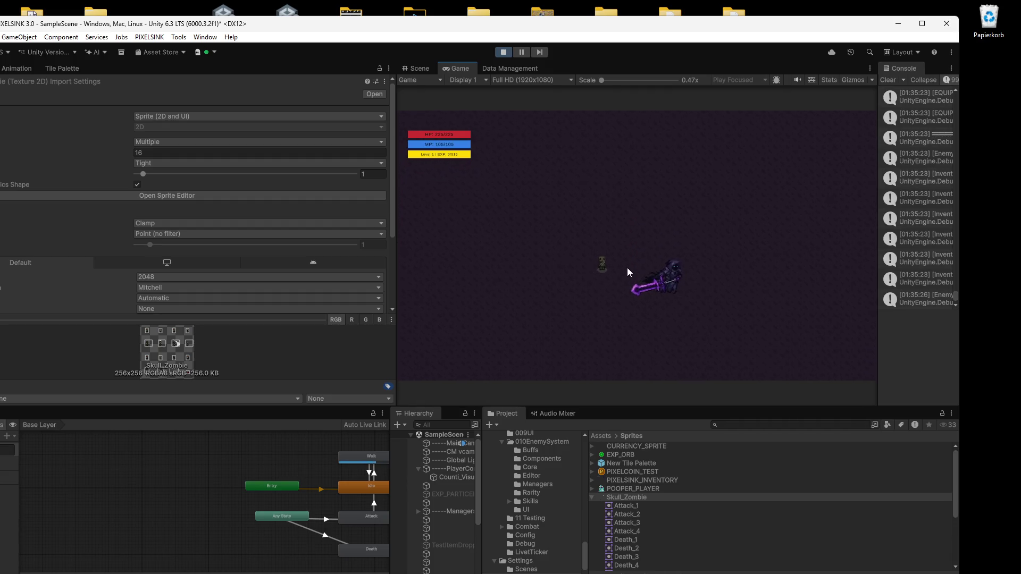
key(w)
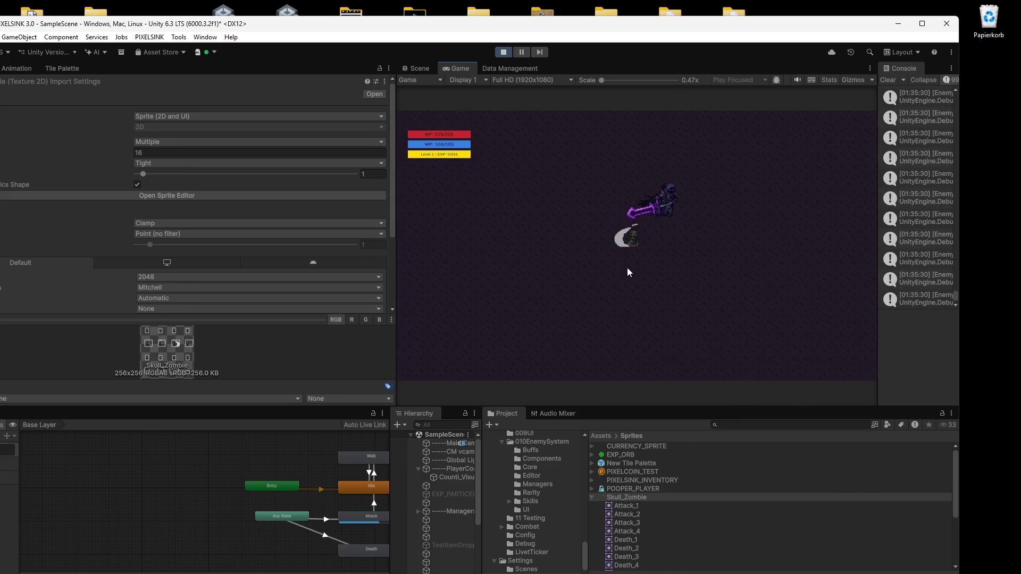
key(d)
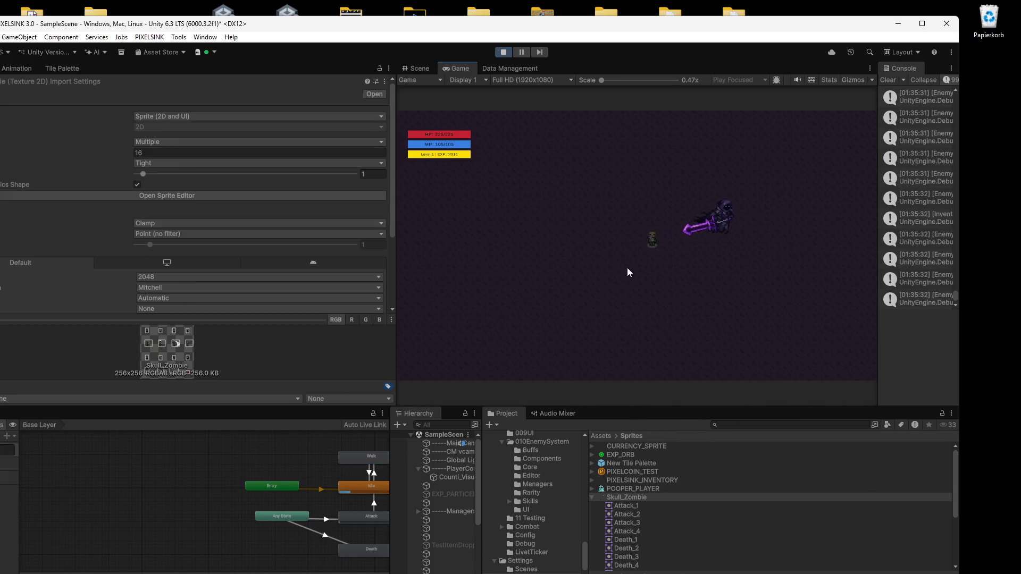
key(a)
key(w)
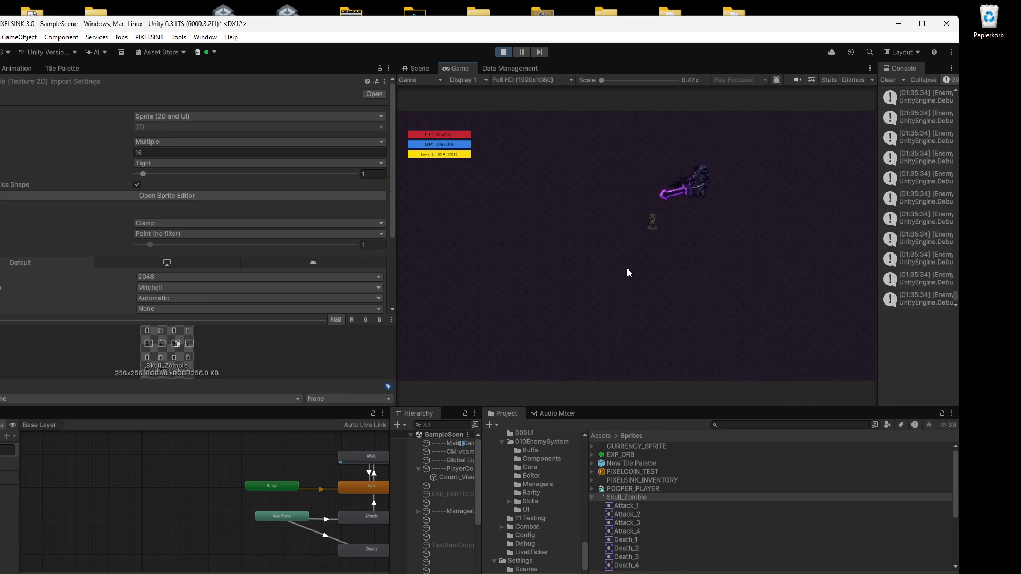
key(w)
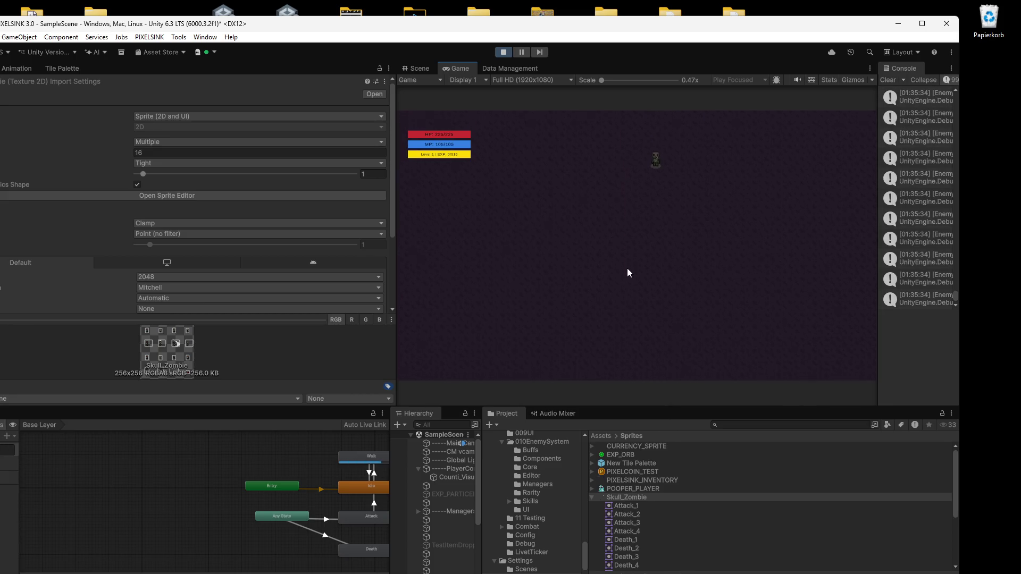
drag(483, 470, 511, 469)
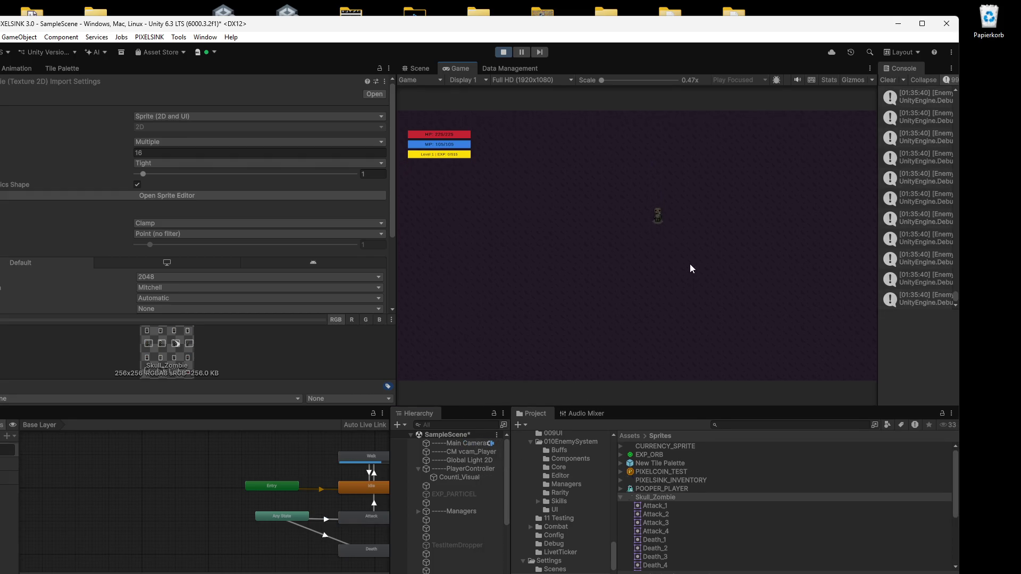
key(s)
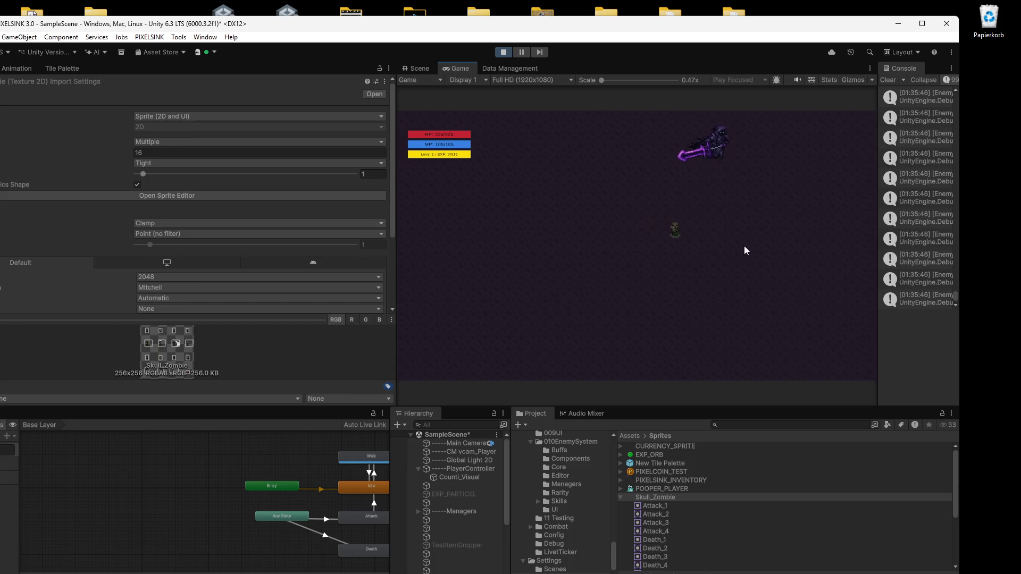
Take a screenshot of the game area, then stop play mode with Ctrl+P.
key(super+shift+s)
drag(810, 106, 414, 356)
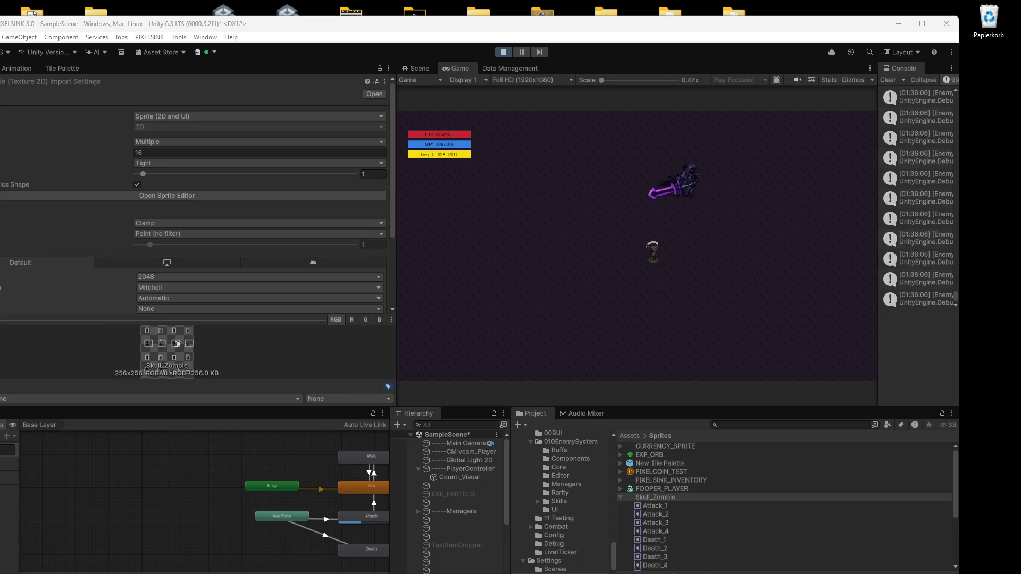
key(ctrl+p)
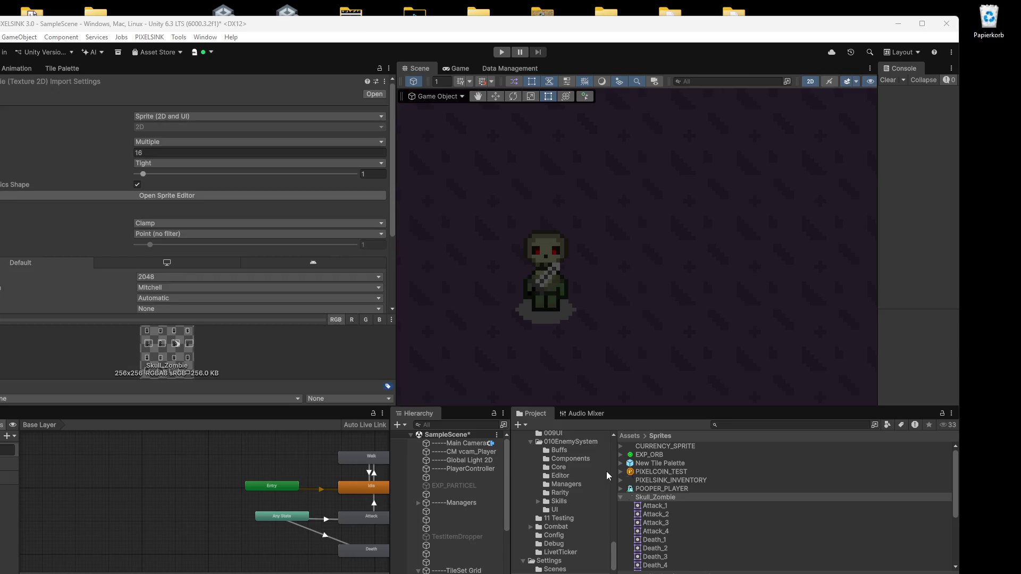
Select PlayerController and remove its Circle Collider 2D component through the Inspector menu.
click(461, 469)
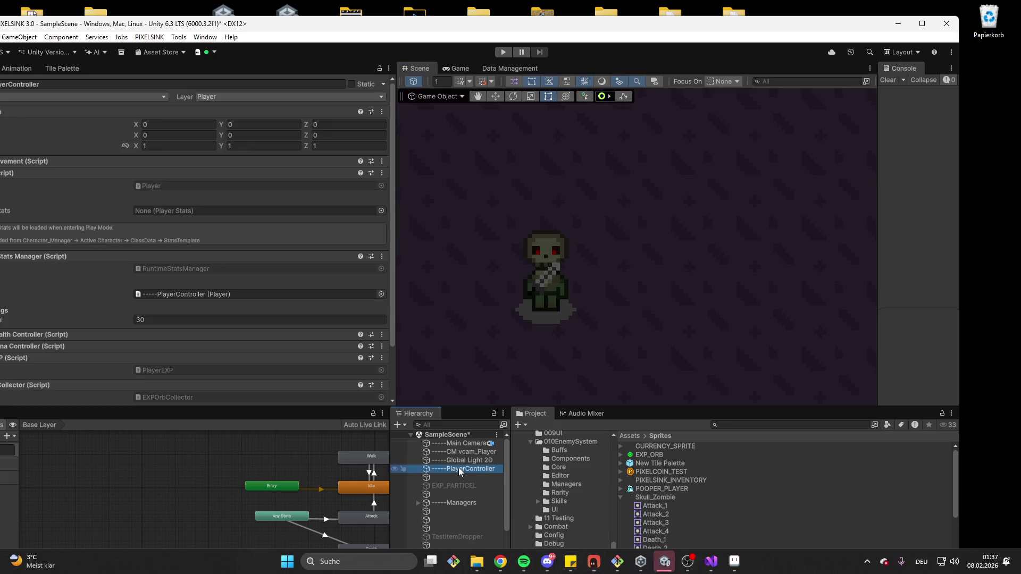
drag(267, 19, 344, 9)
scroll(125, 207, down, 3)
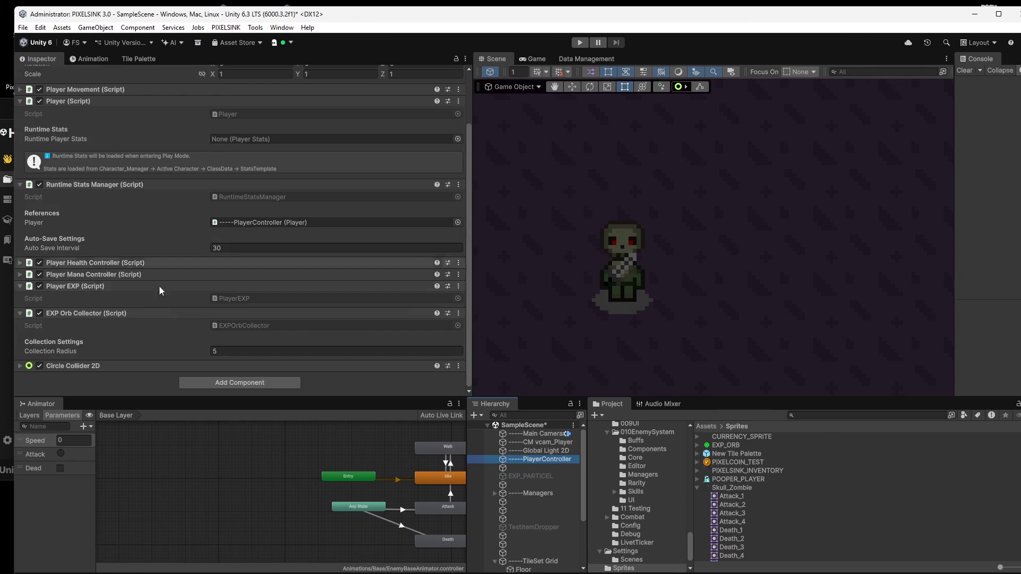
click(458, 366)
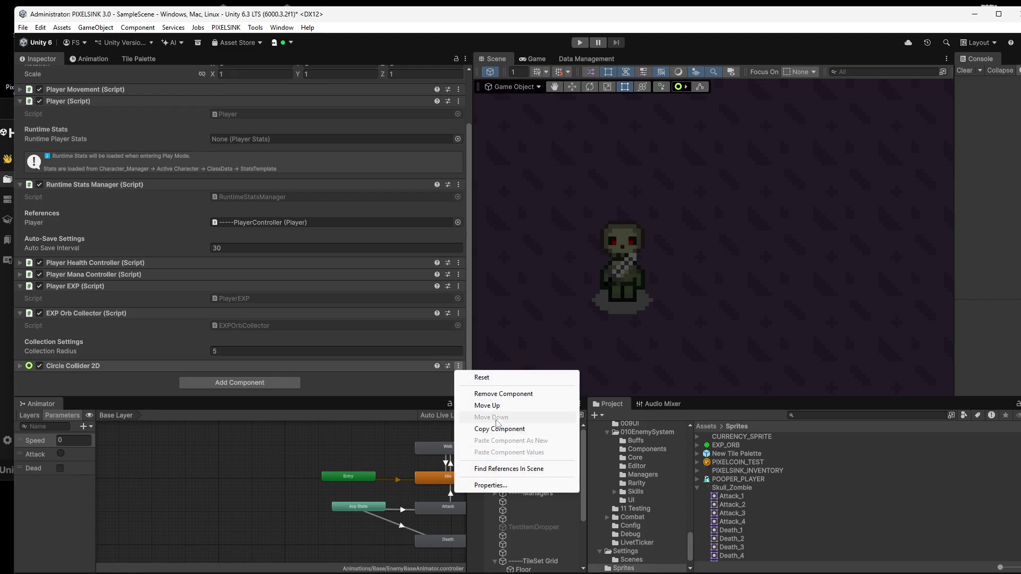
click(500, 394)
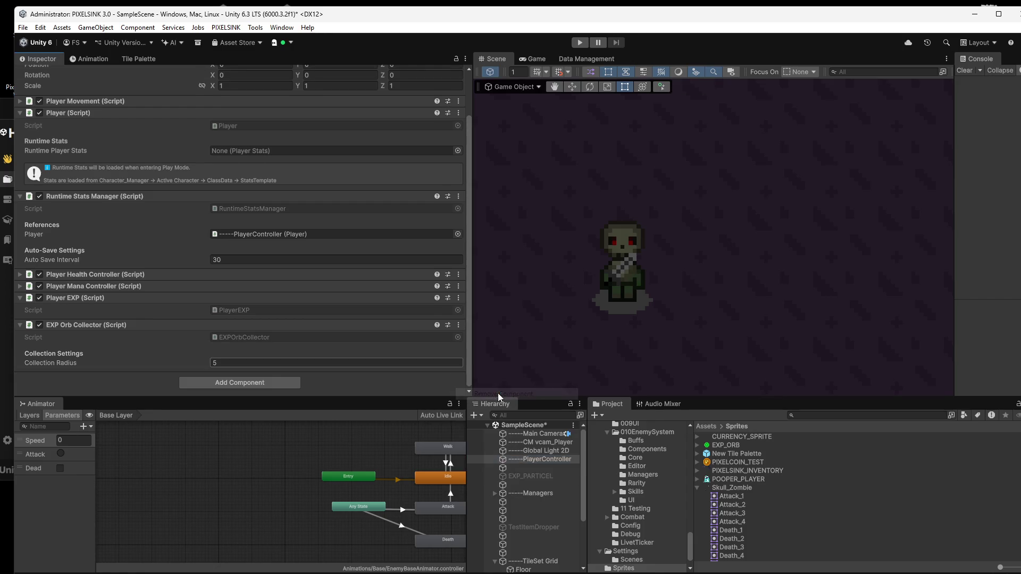
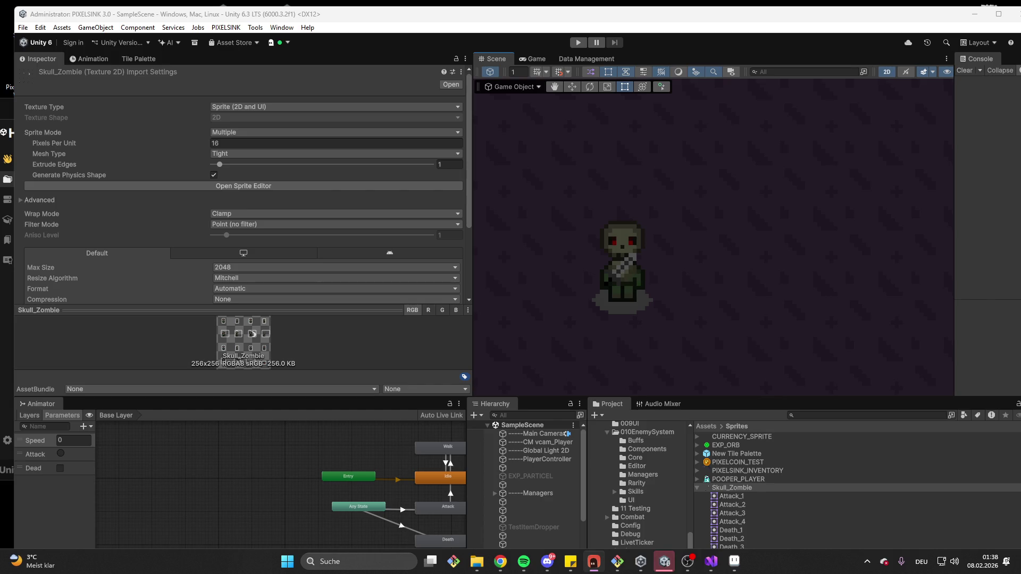
Search the Project for 'player' and select the VoidKnight_Player prefab.
click(812, 414)
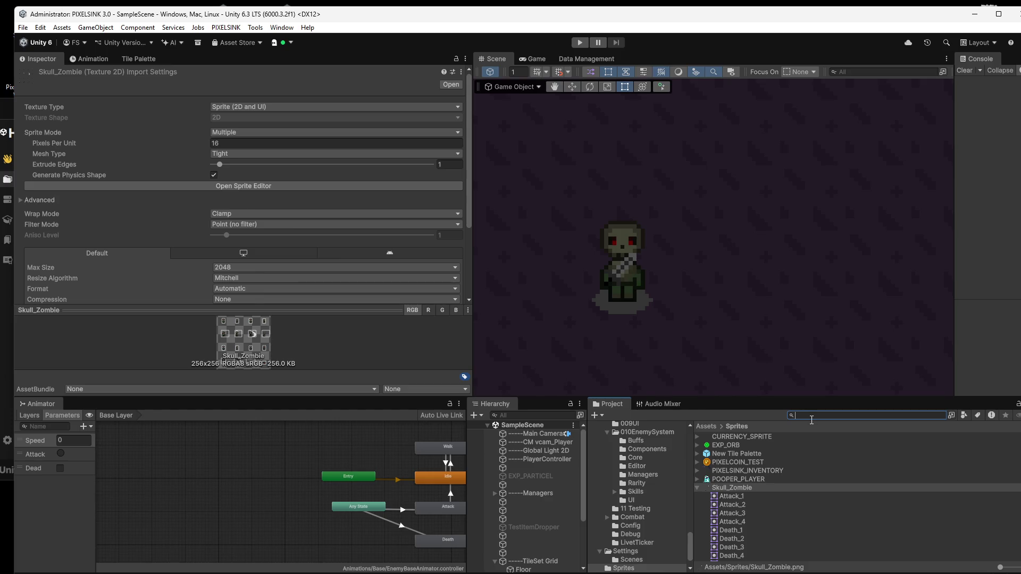
text(player)
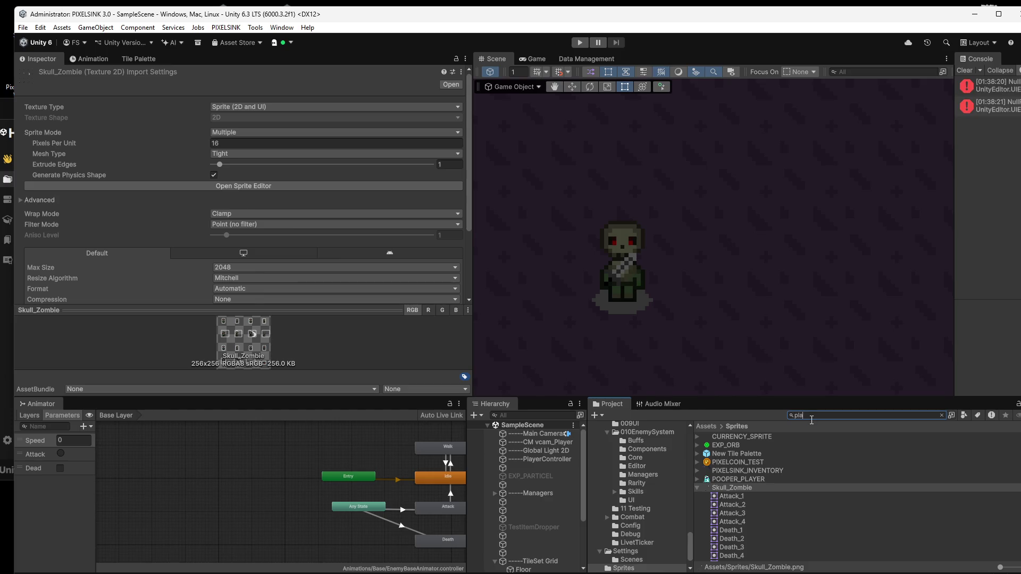
scroll(774, 477, down, 5)
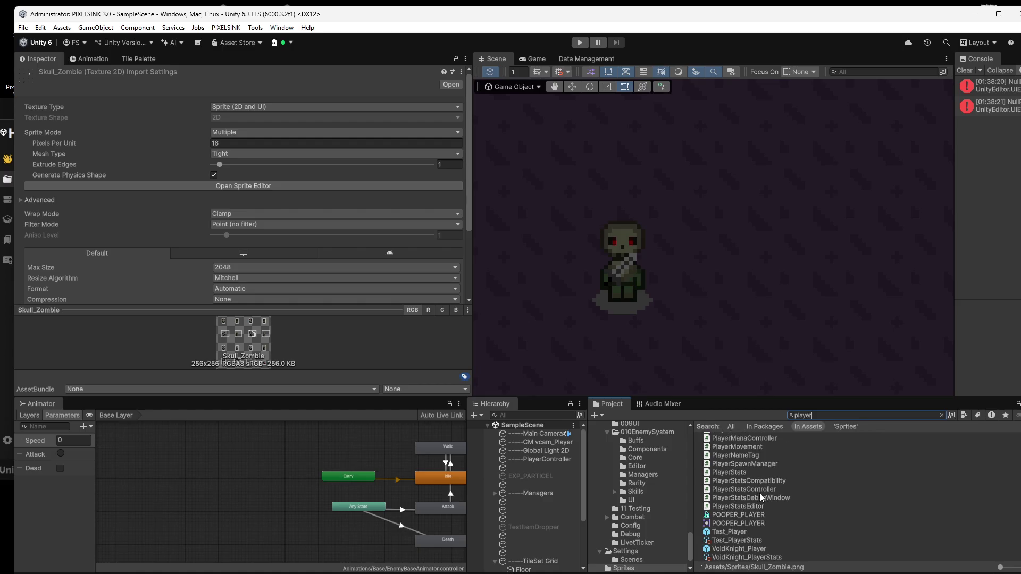
click(741, 532)
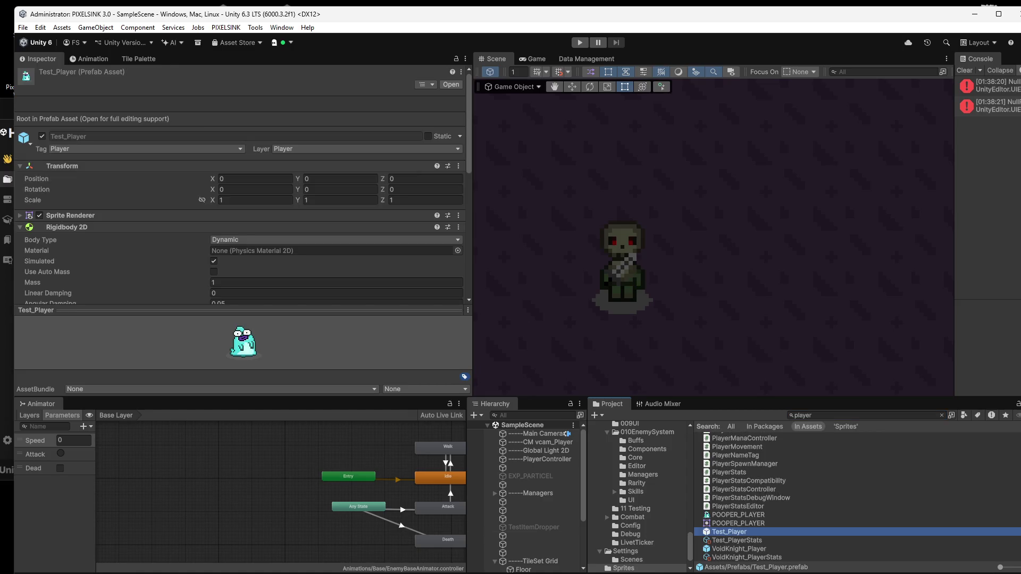
click(738, 549)
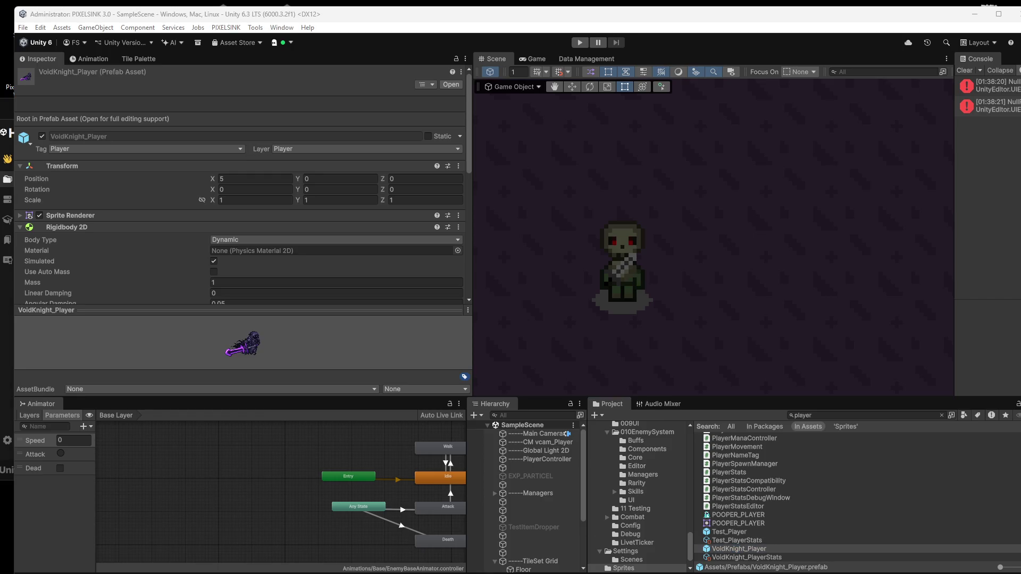
Bring up the Body Type choices on VoidKnight_Player's Rigidbody 2D.
scroll(141, 237, down, 5)
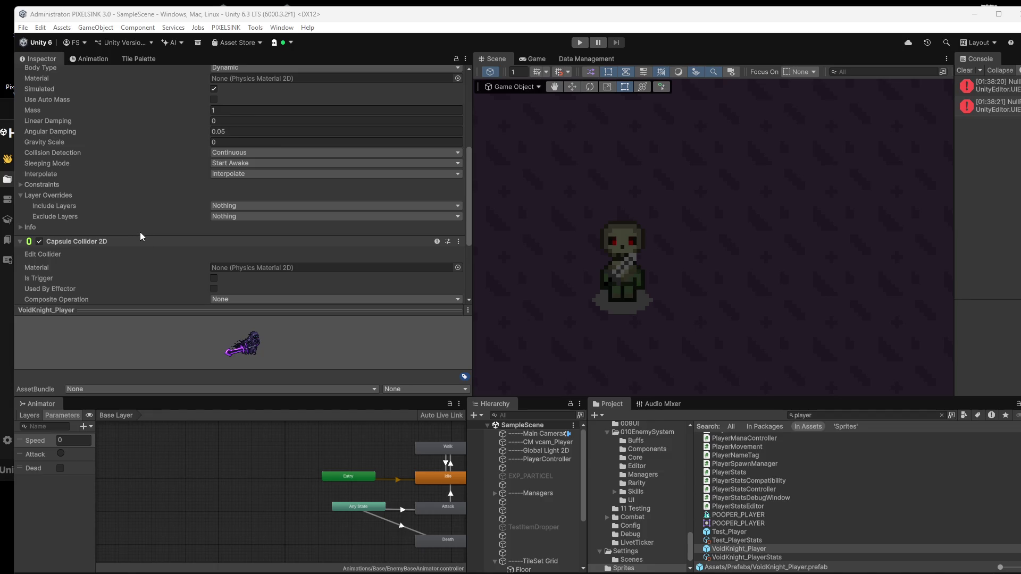
scroll(169, 236, up, 1)
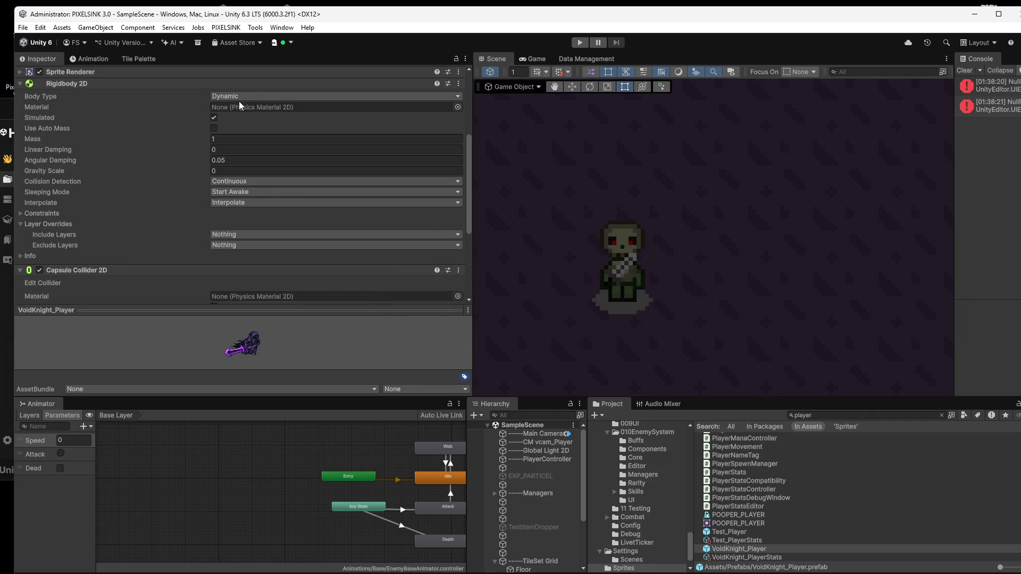
click(249, 241)
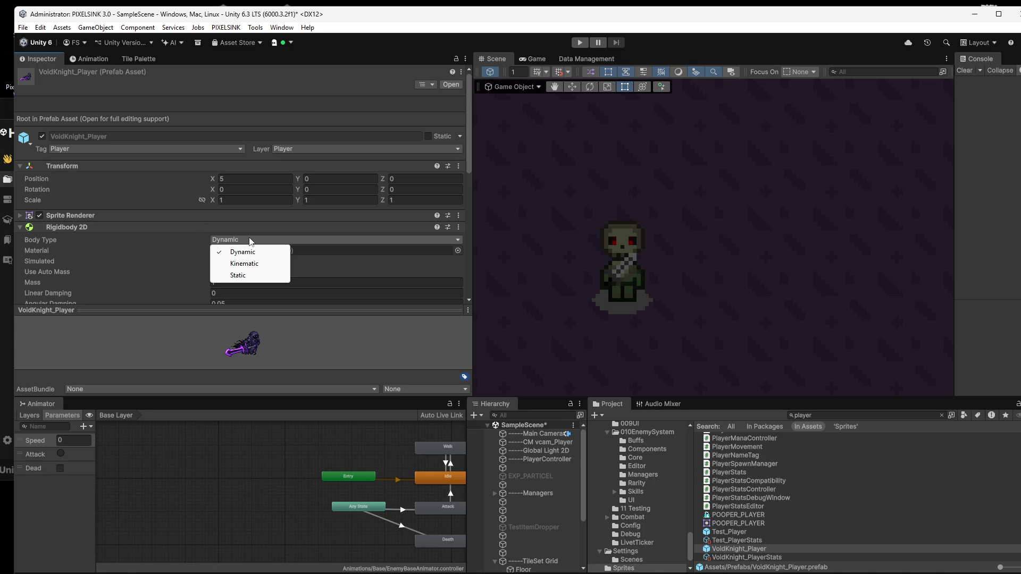
Keep the player's Rigidbody 2D body type set to Dynamic.
click(144, 263)
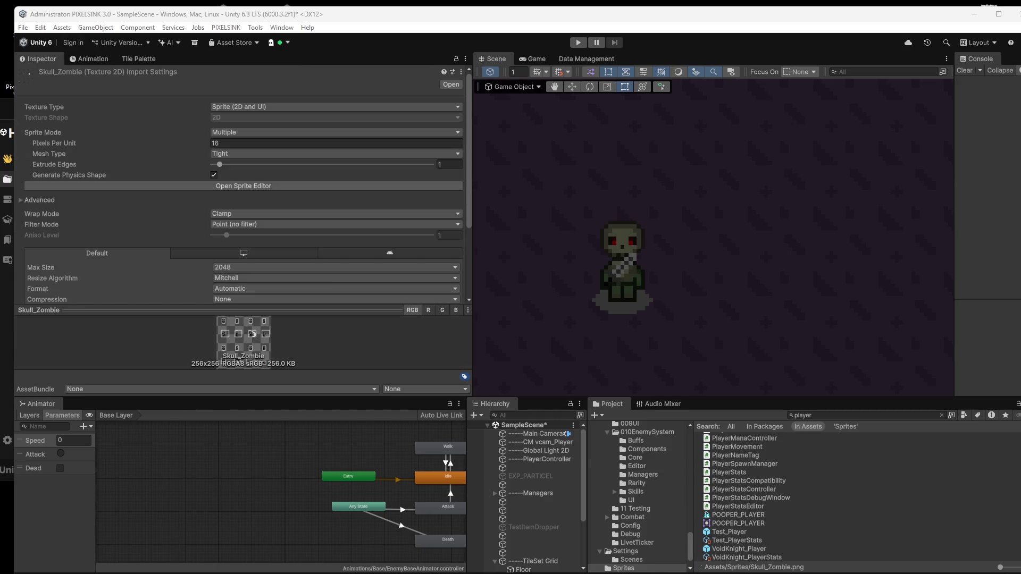
Save the scene, maximize the editor and narrow the Inspector to widen the Scene view.
key(ctrl+s)
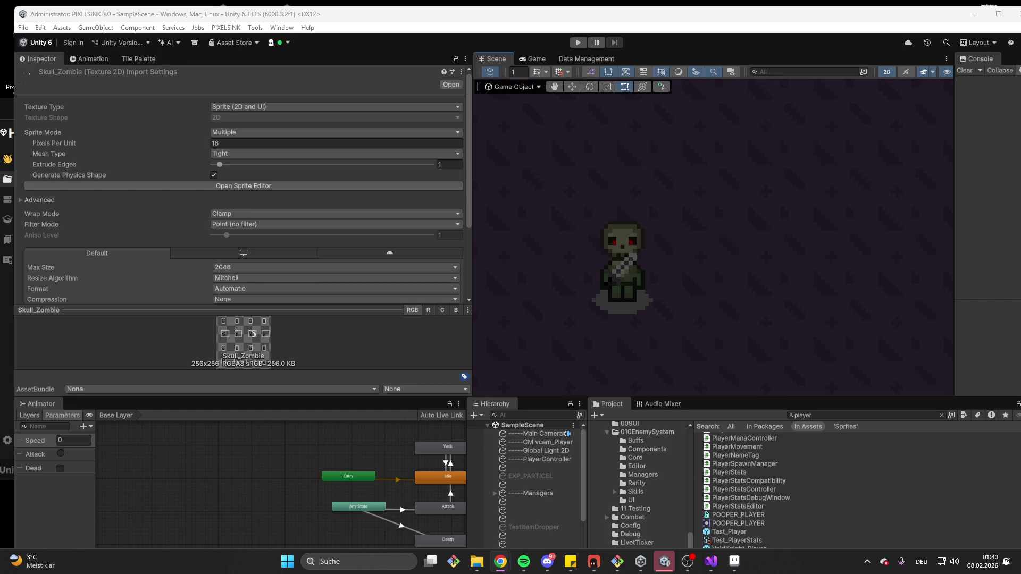
click(998, 14)
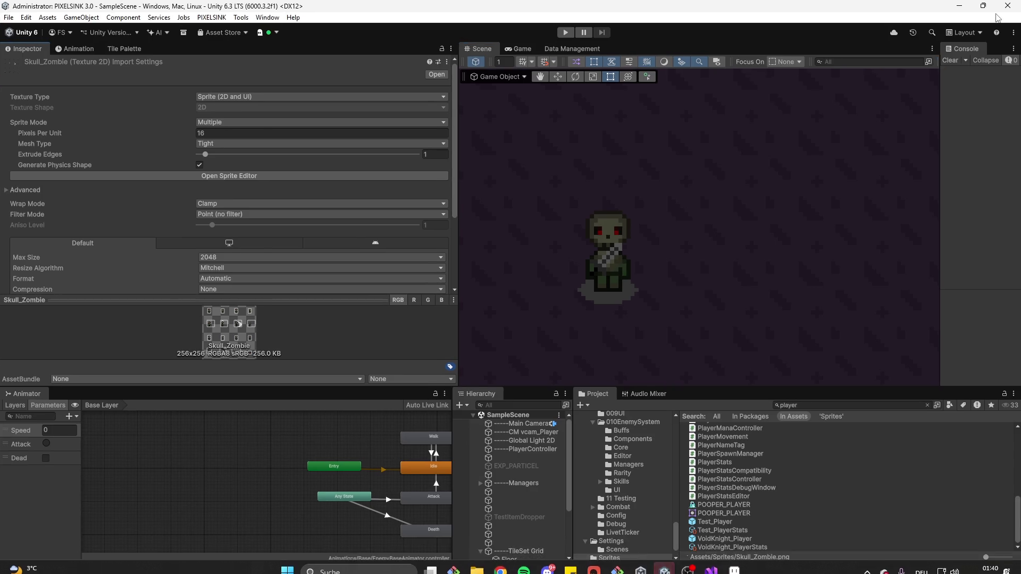
drag(457, 188, 381, 187)
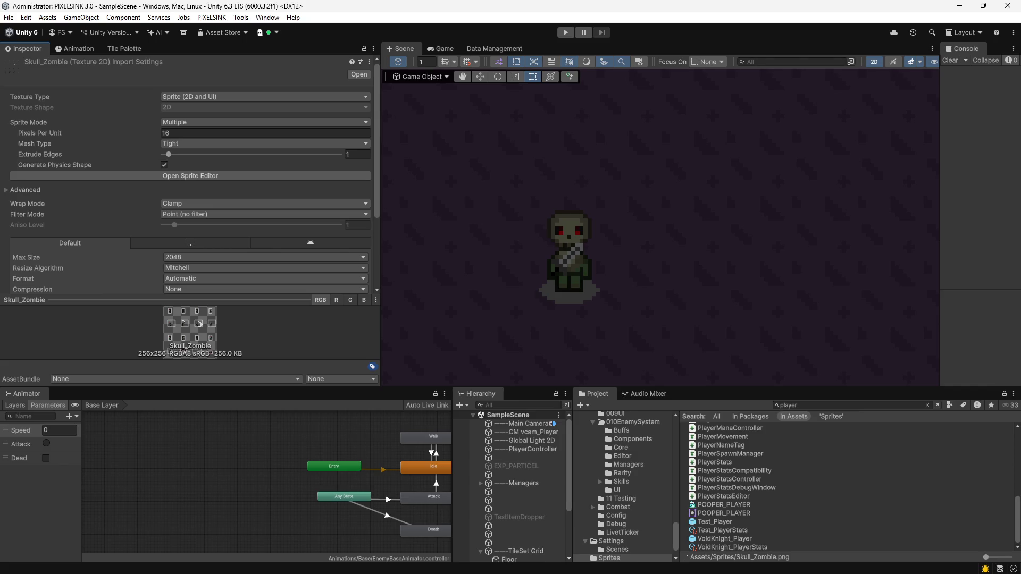
Search the Project for 'enemymo' and open EnemyMovement.cs in the code editor.
click(891, 406)
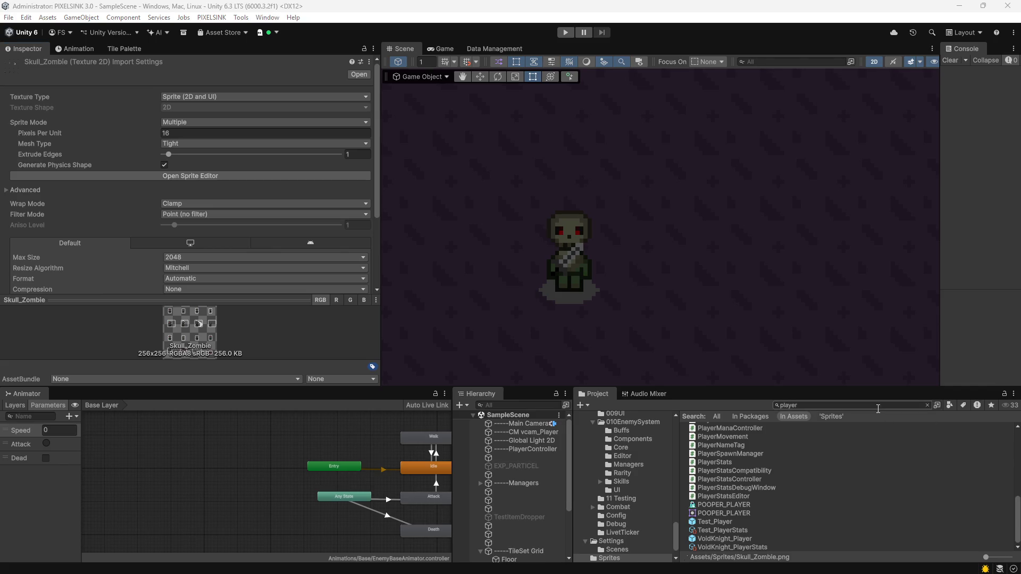
text(ene)
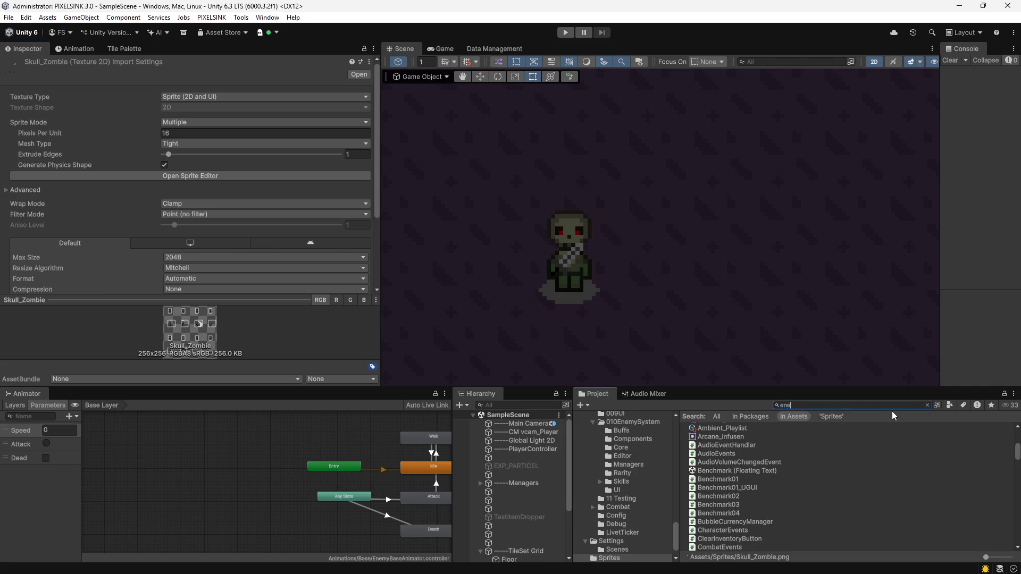
text(mymo)
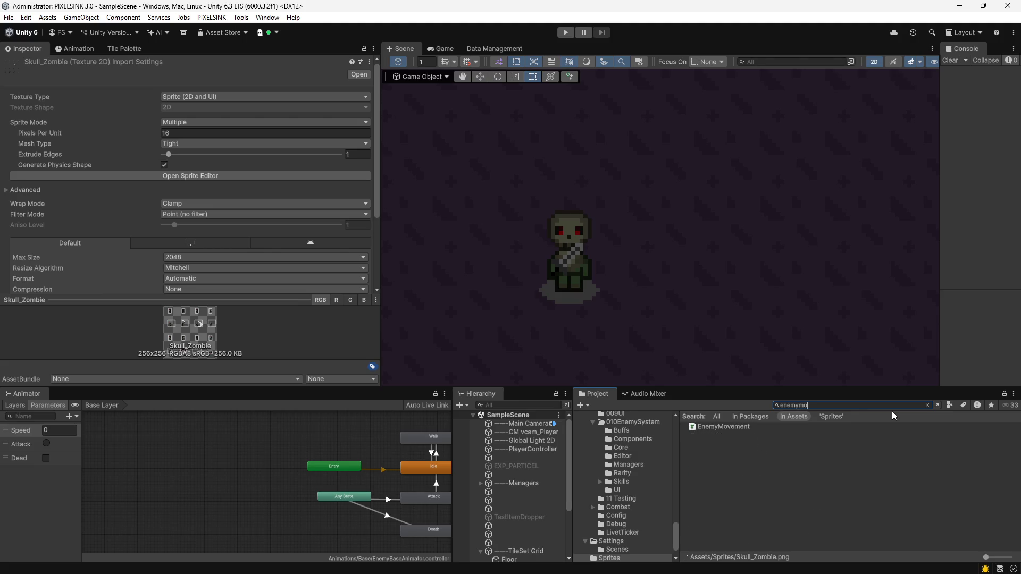
double_click(753, 427)
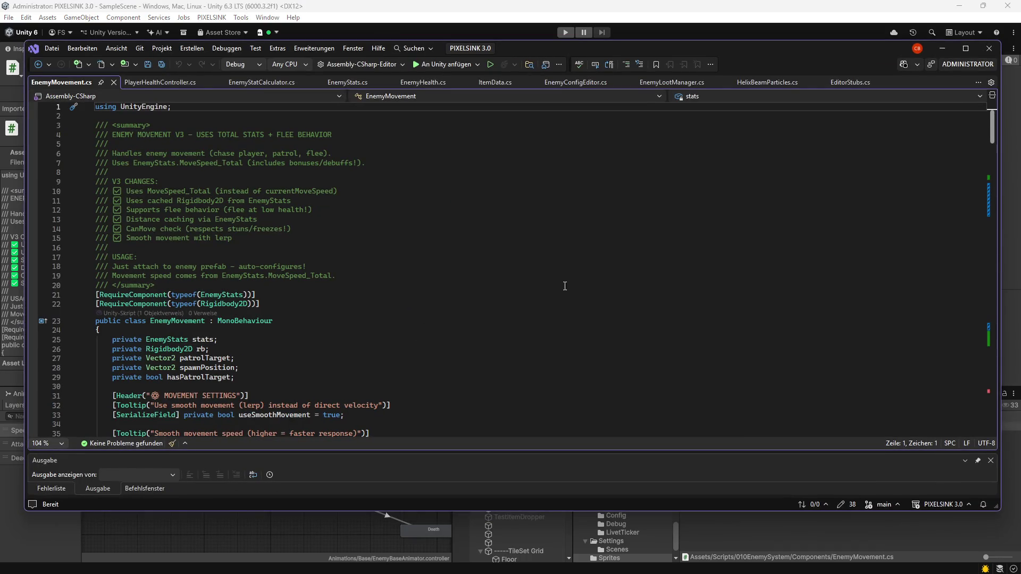
Review FindPlayer's Rigidbody2D player lookup, then minimize Visual Studio back to Unity.
scroll(456, 287, down, 17)
scroll(456, 287, down, 9)
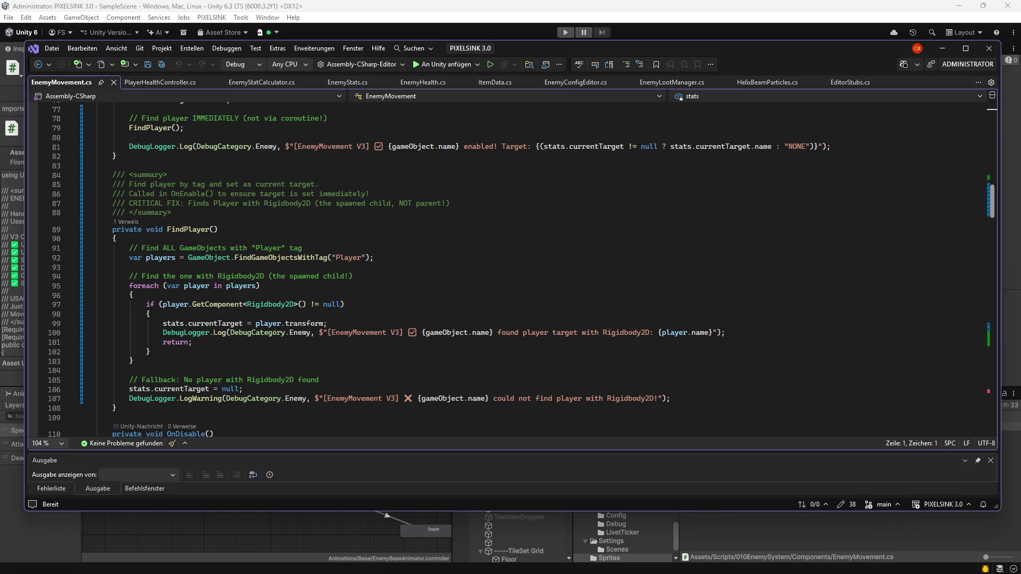
click(370, 278)
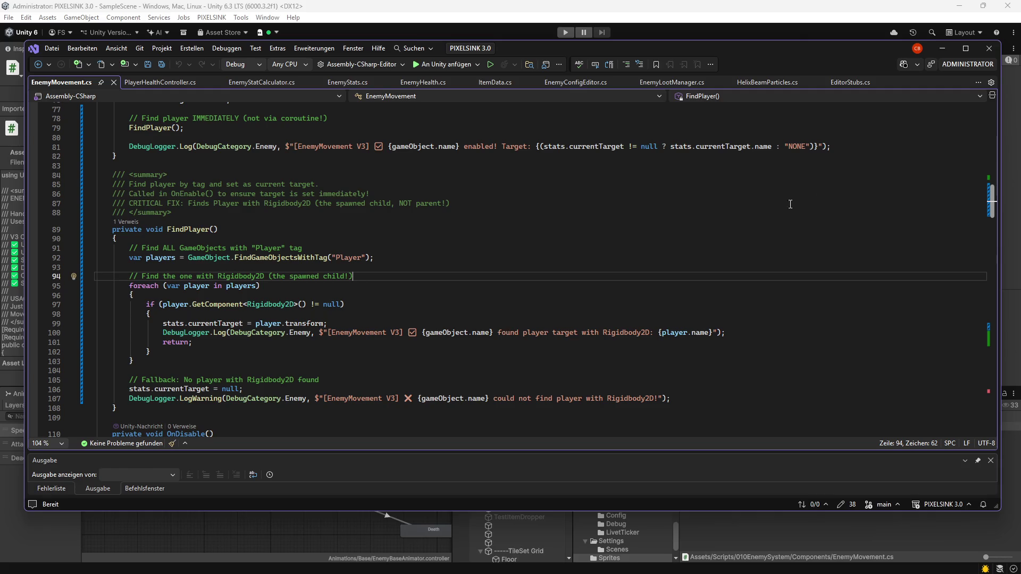
click(943, 49)
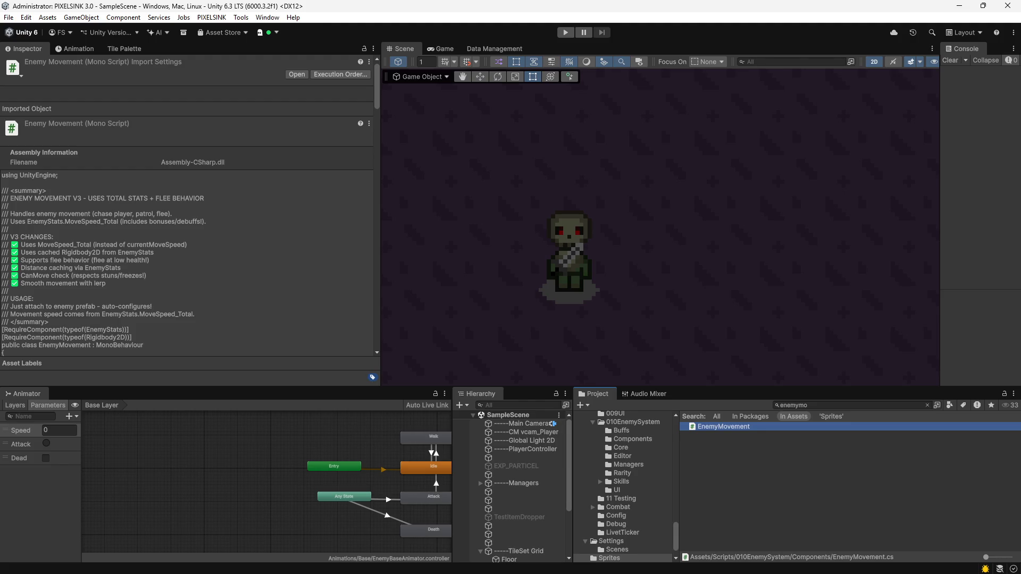
click(814, 405)
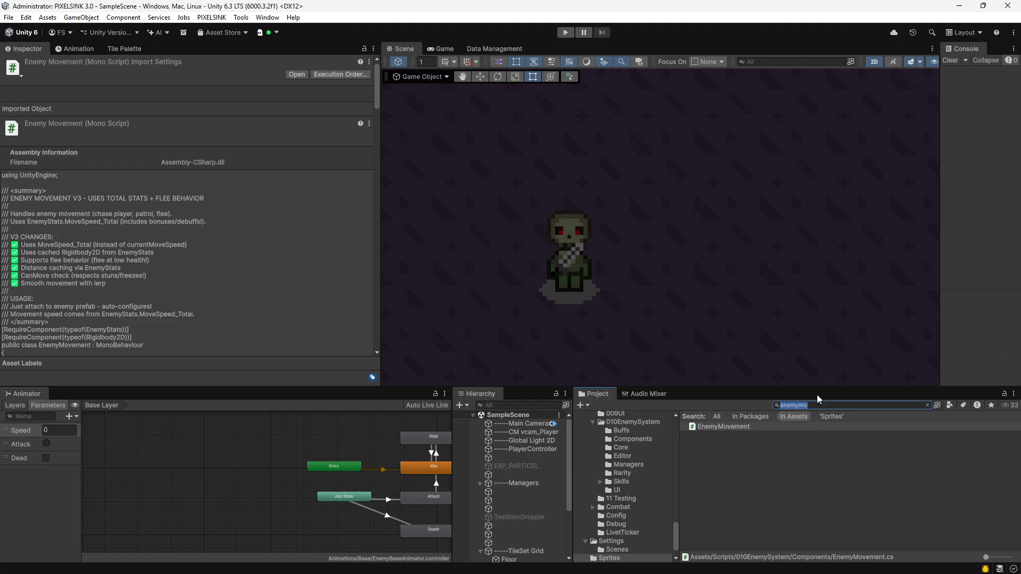
Search for 'walk', inspect the Dummy_Walk clip, and enter play mode.
text(walk)
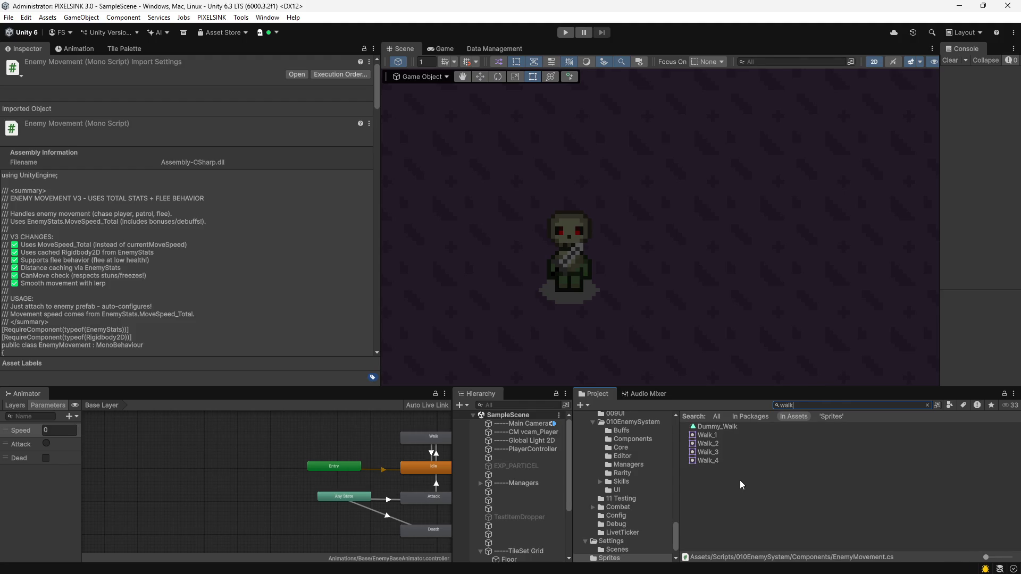
click(718, 428)
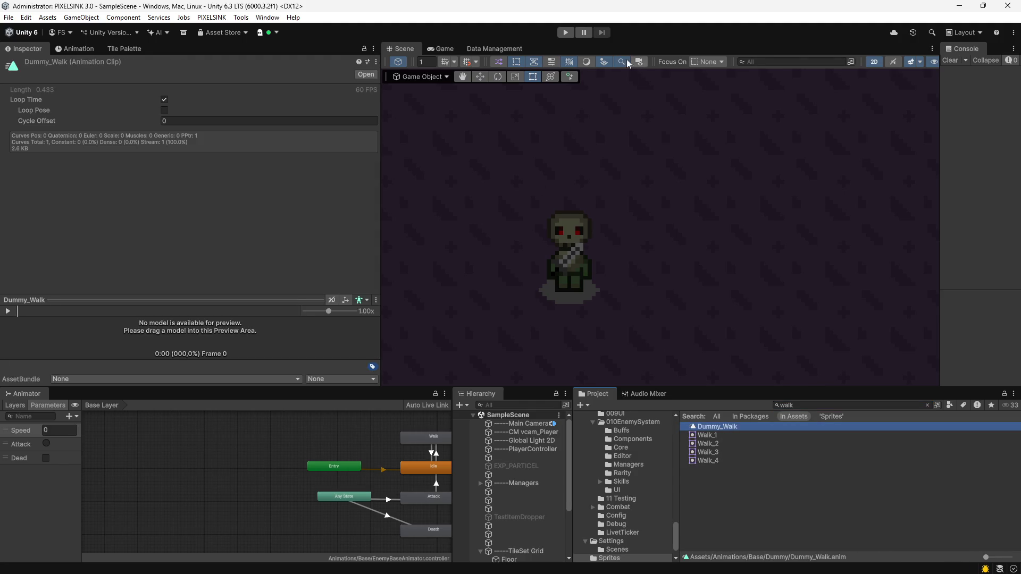
click(568, 30)
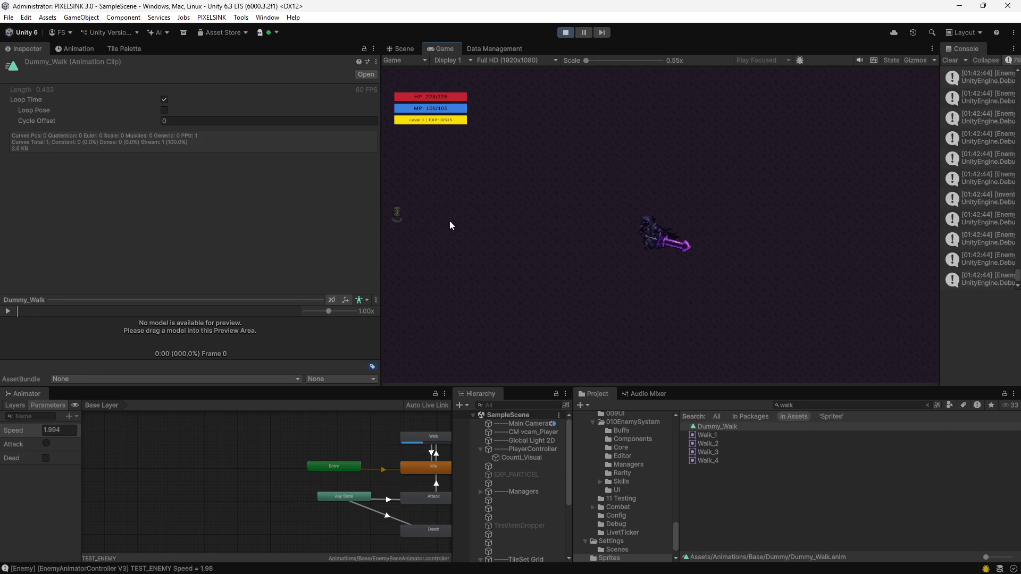
Float the Game view full screen and move the player with A, D and W to lure the zombie.
drag(451, 50, 798, 125)
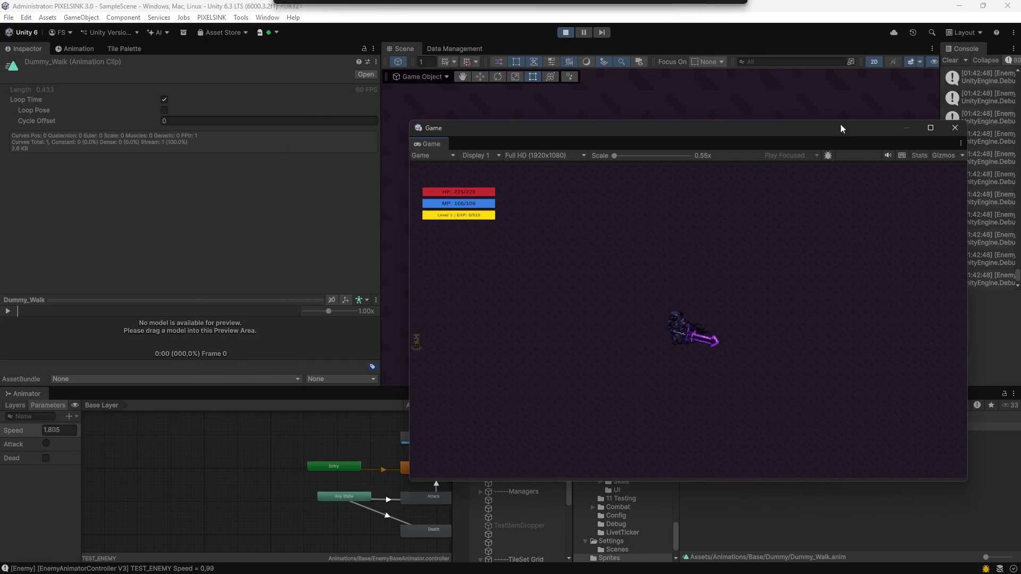
click(931, 128)
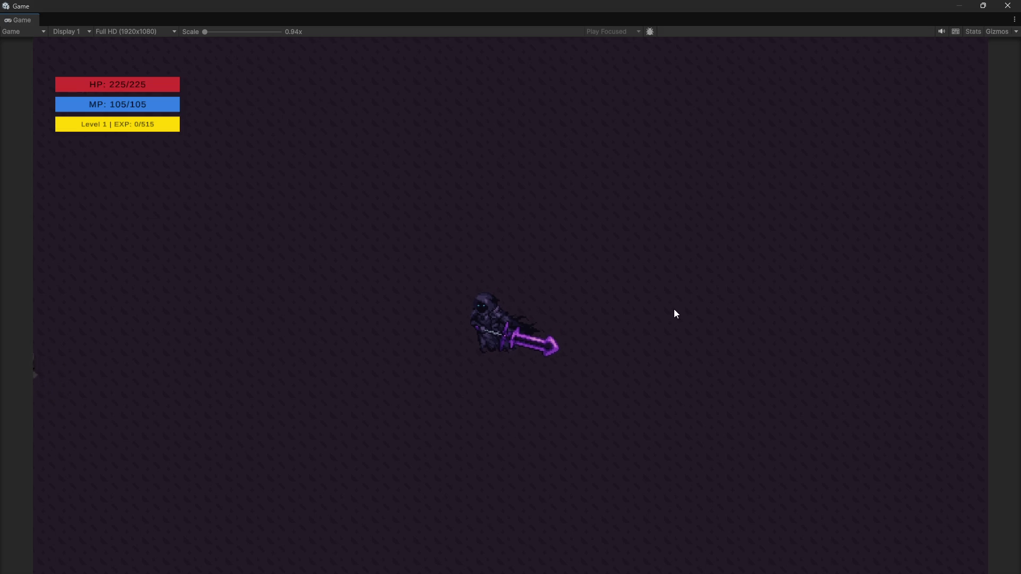
key(a)
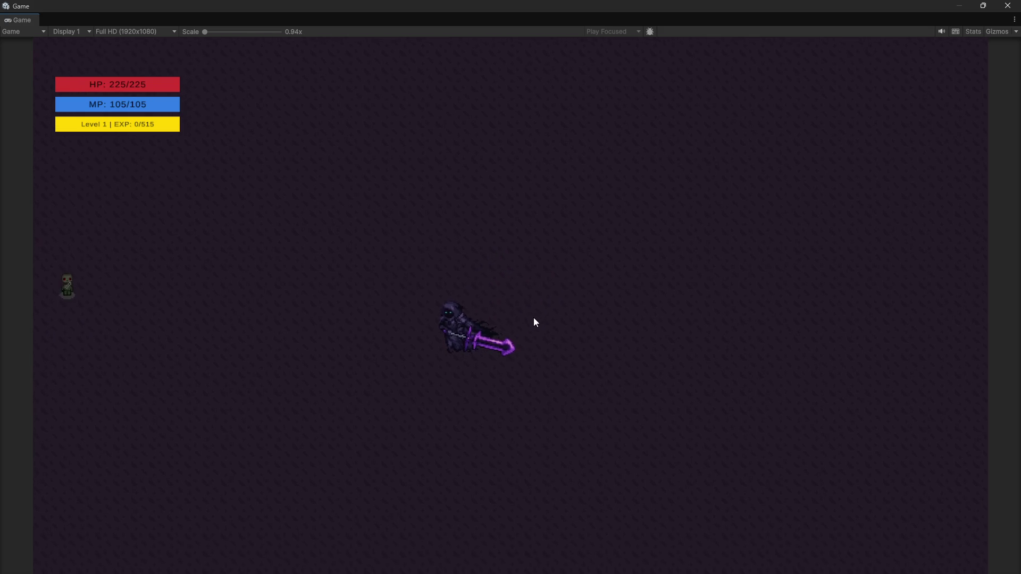
key(d)
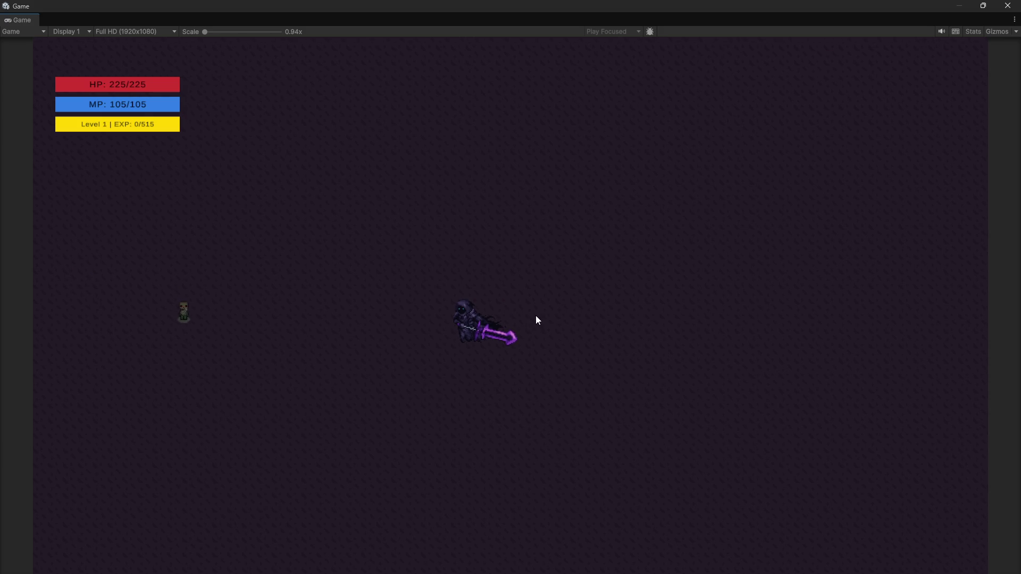
key(d)
key(w)
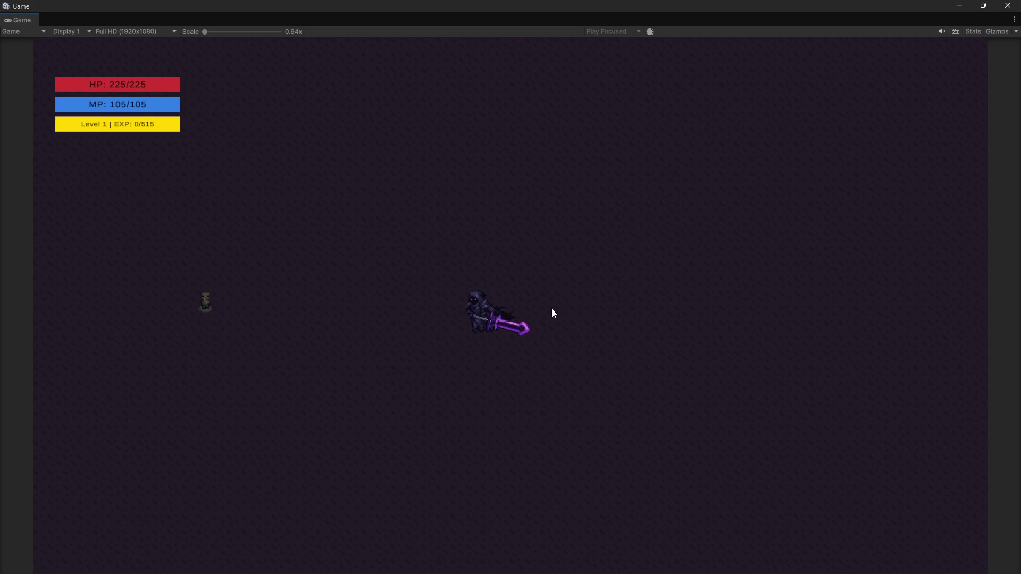
Keep steering the player left, up and right as the zombie follows, then restore the Game window.
key(a)
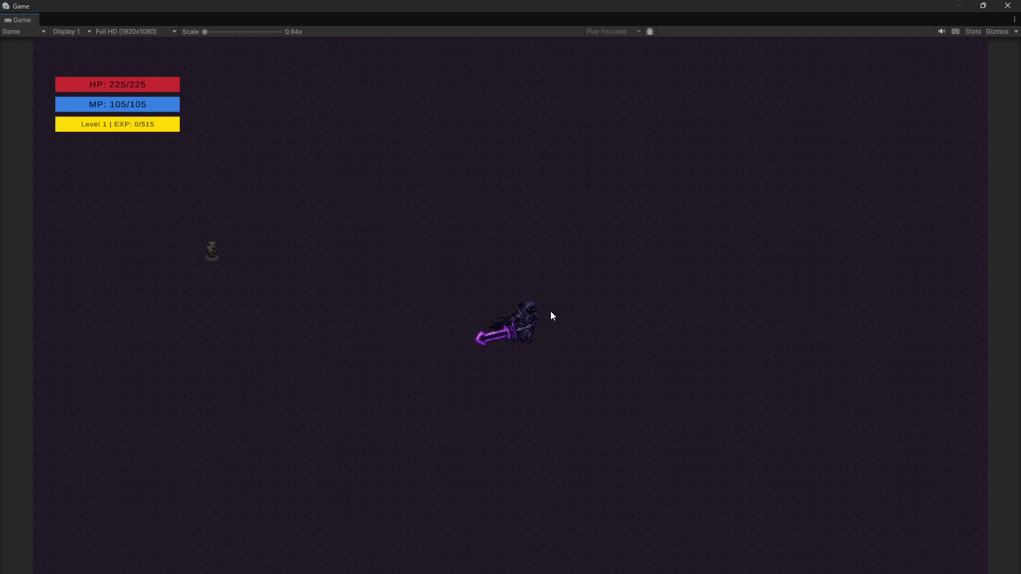
key(a)
key(w)
key(d)
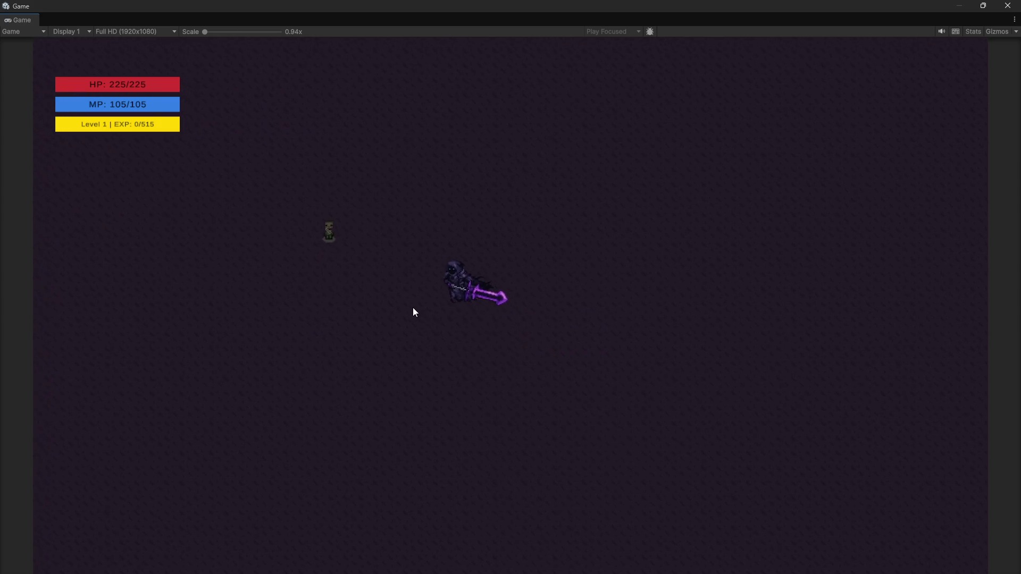
key(a)
key(d)
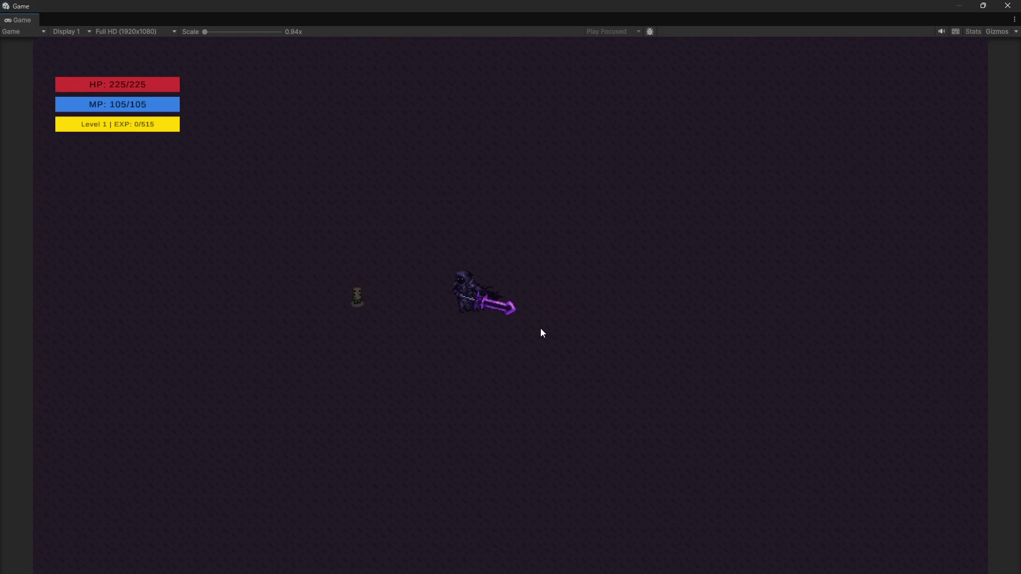
key(d)
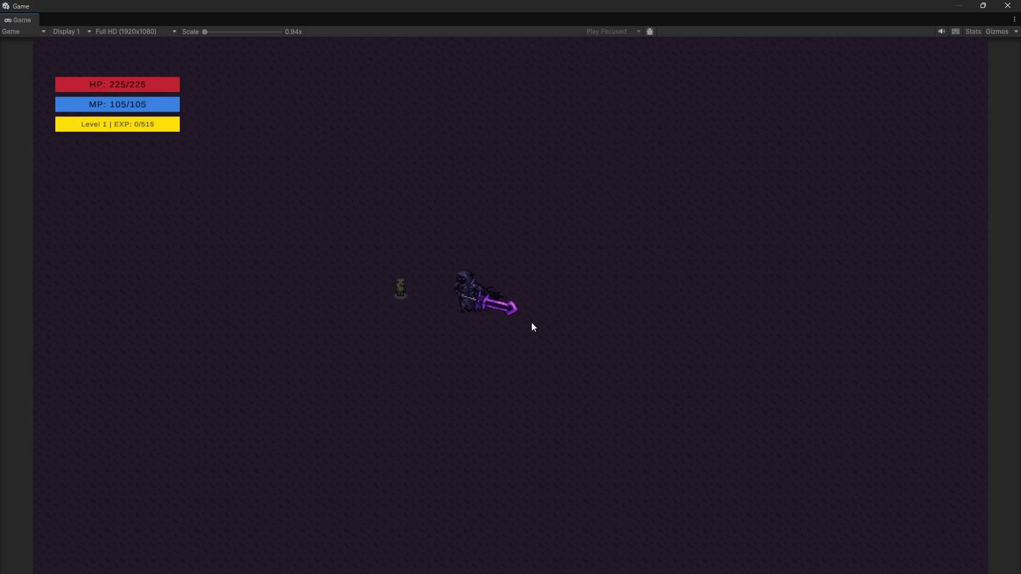
key(d)
double_click(467, 5)
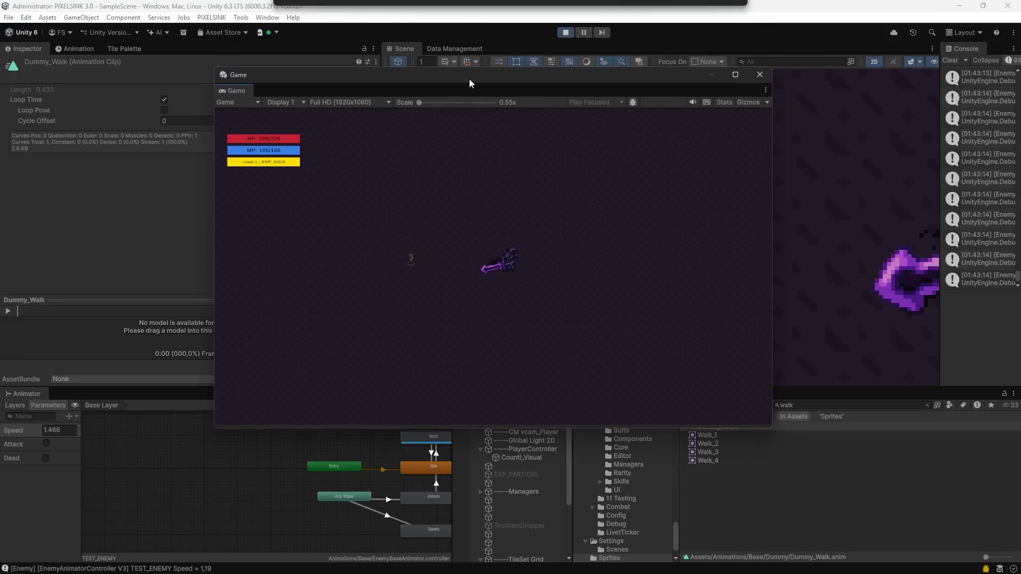
Restart play mode and retest the zombie chase in the maximized Game view.
click(569, 31)
click(569, 30)
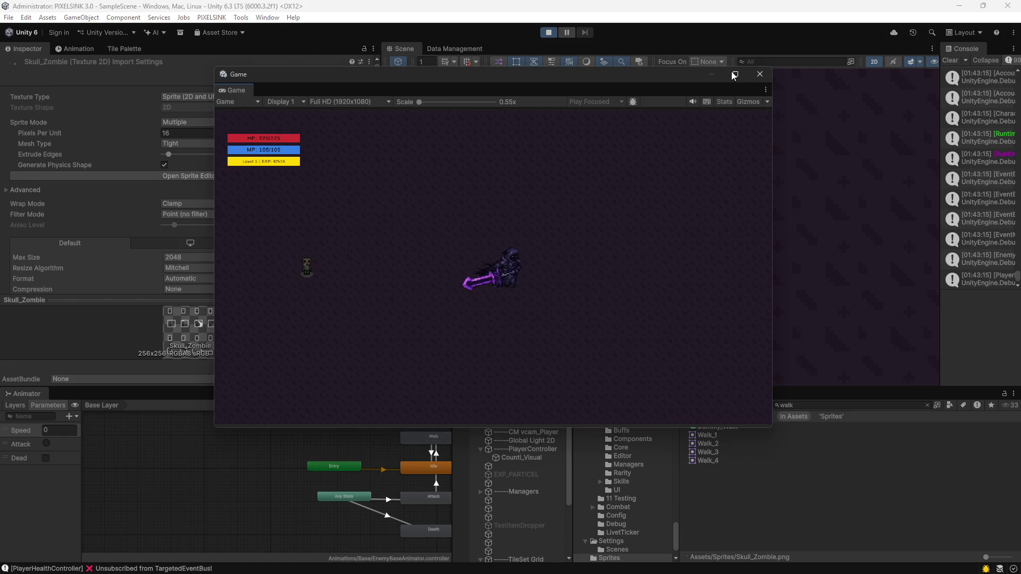
click(732, 71)
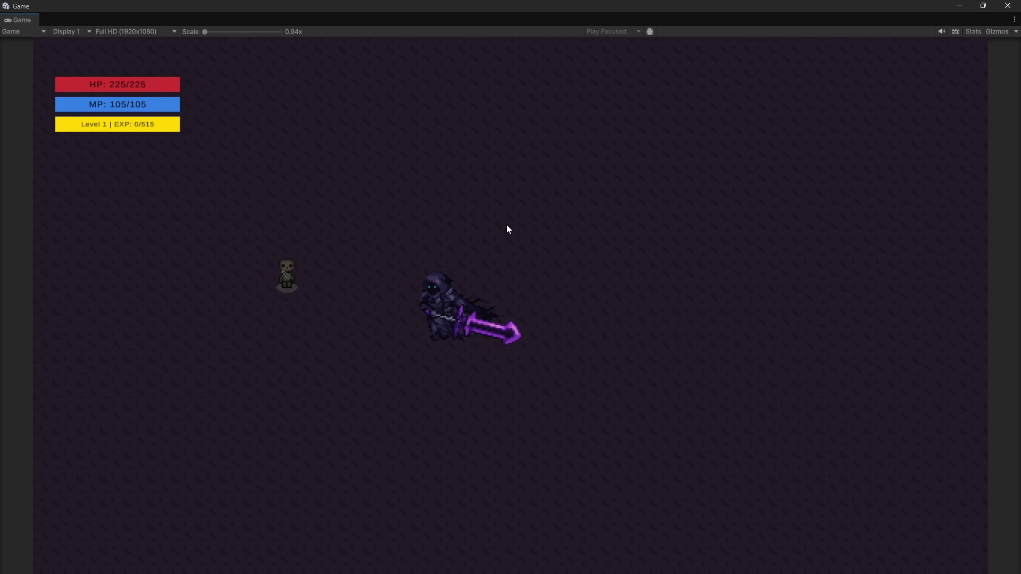
key(w)
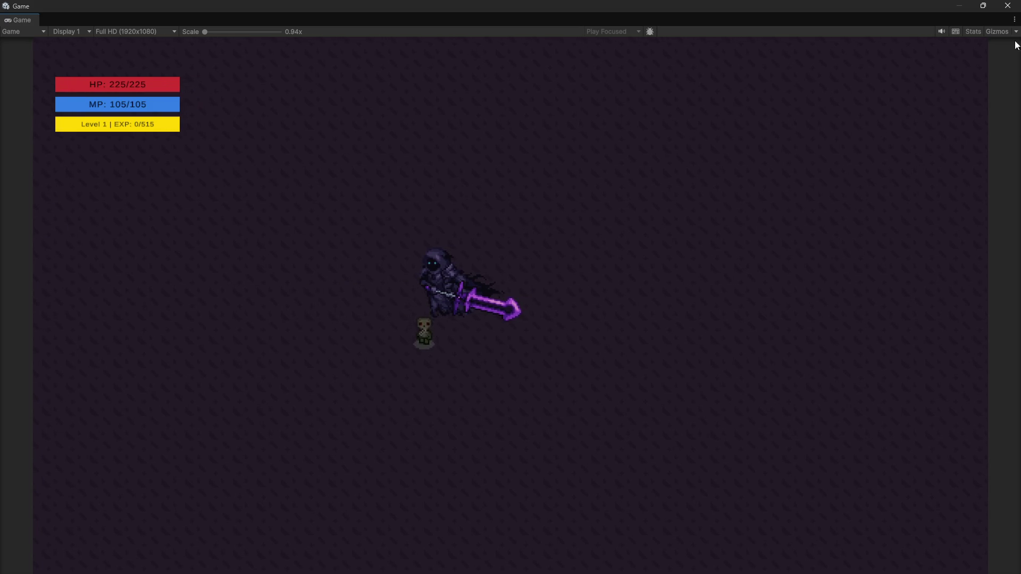
double_click(824, 9)
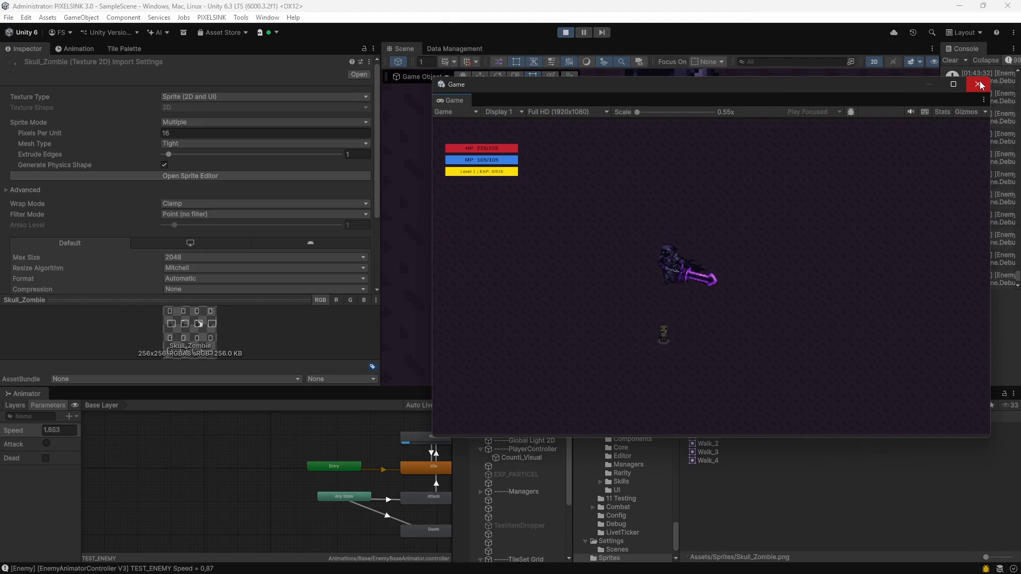
Stop play mode, select TEST_ENEMY and drag its X position toward -7.2.
click(566, 32)
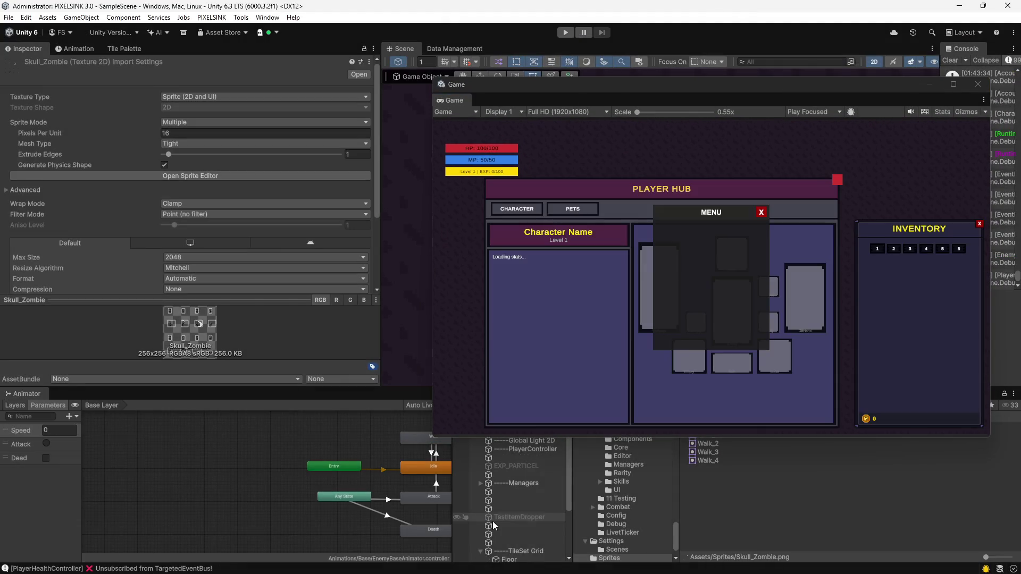
click(508, 557)
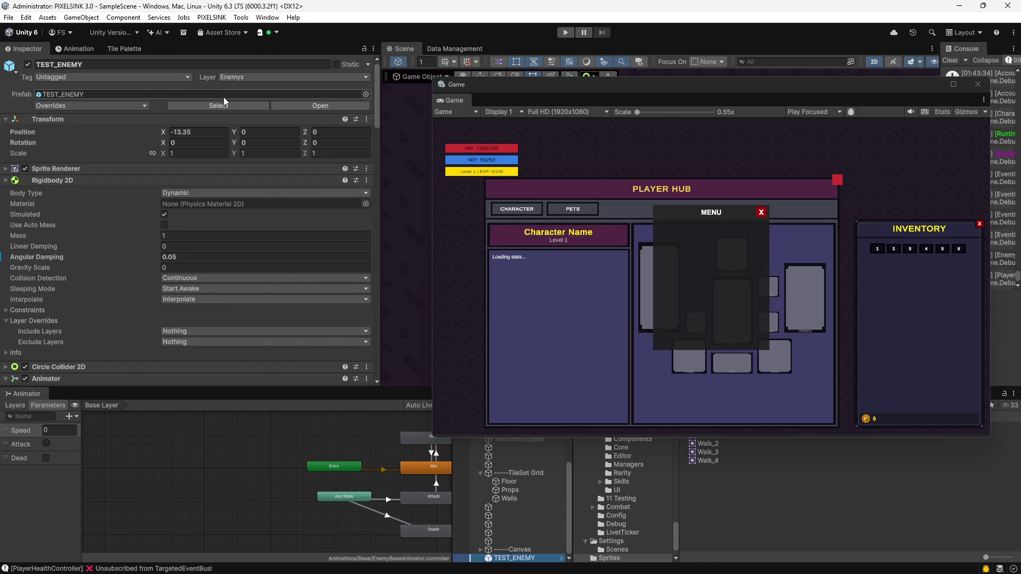
drag(165, 130, 171, 131)
Shift TEST_ENEMY further left and run the game full screen to watch it move.
drag(311, 166, 273, 163)
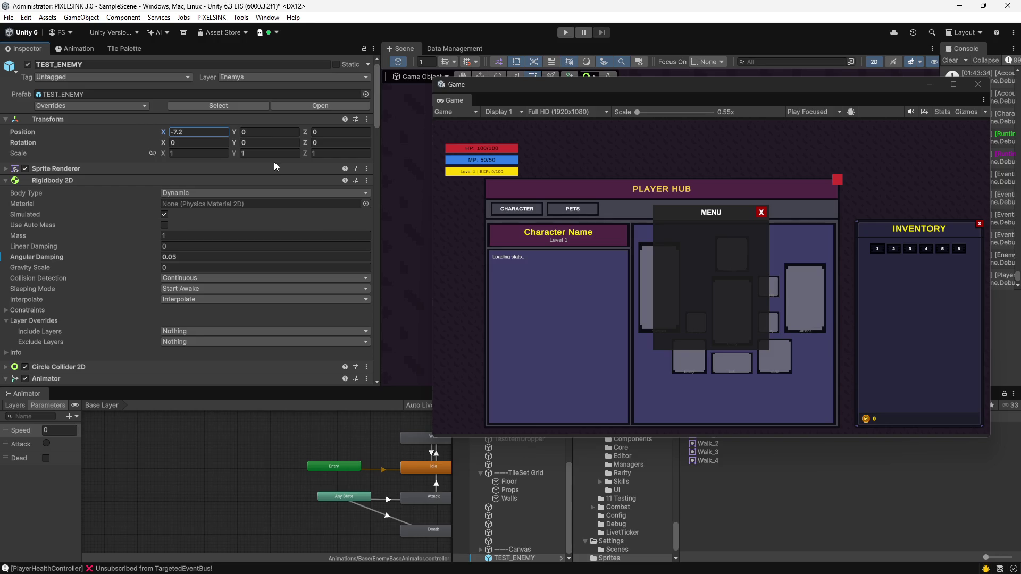
click(565, 33)
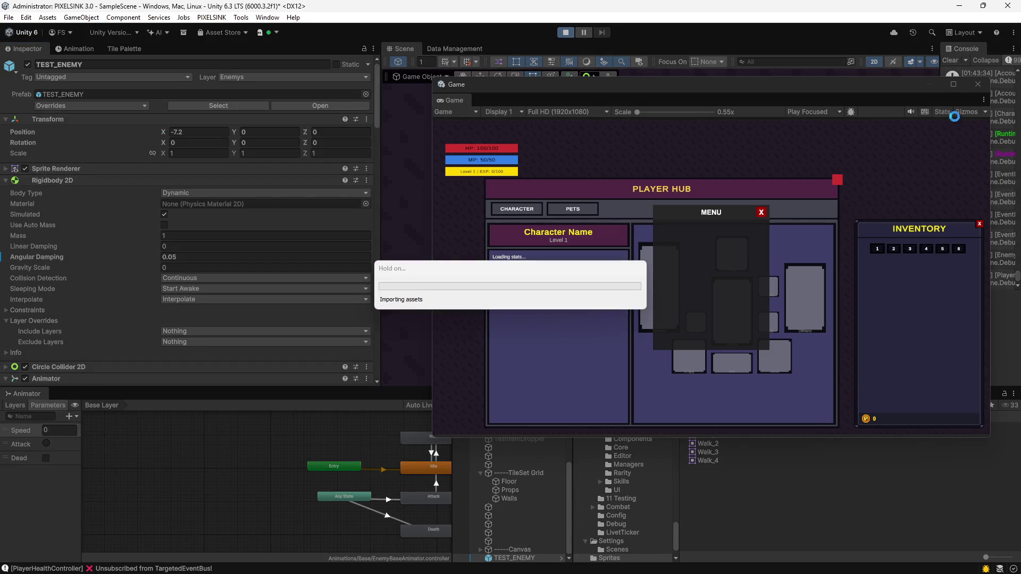
click(953, 84)
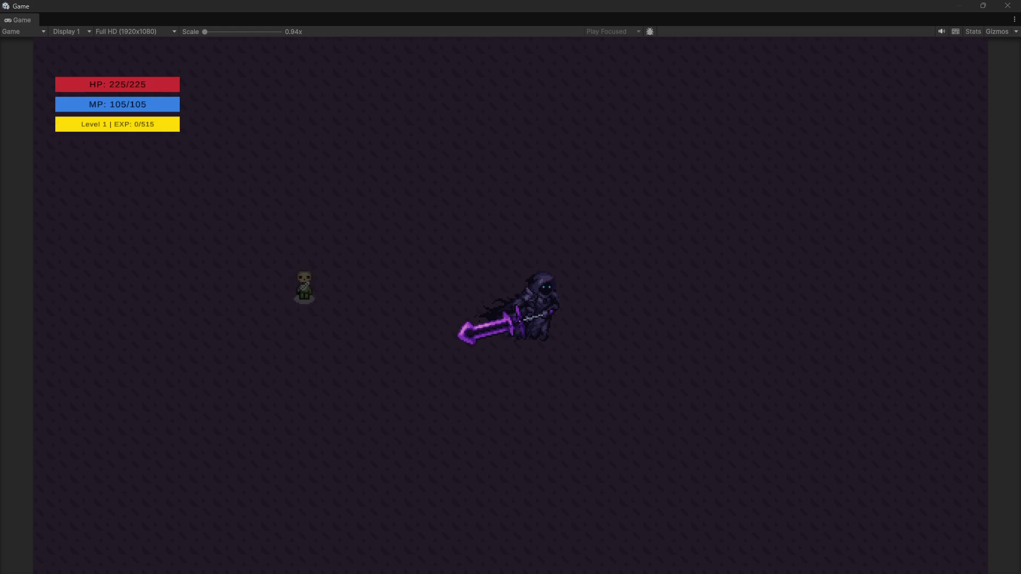
double_click(572, 8)
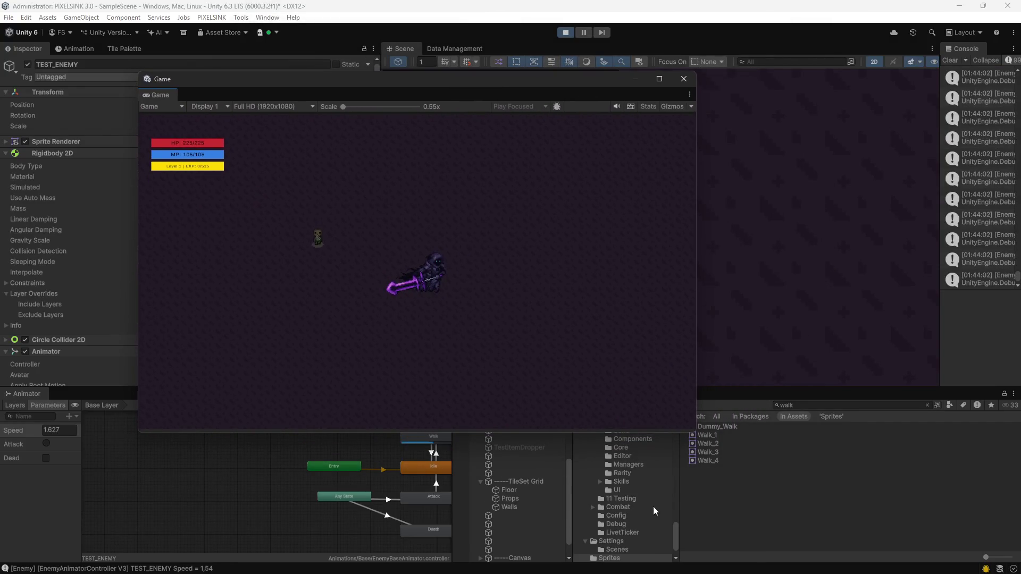
Select Counti_Visual, move the Game view to the upper right, and stop play mode.
scroll(537, 475, up, 1)
click(505, 458)
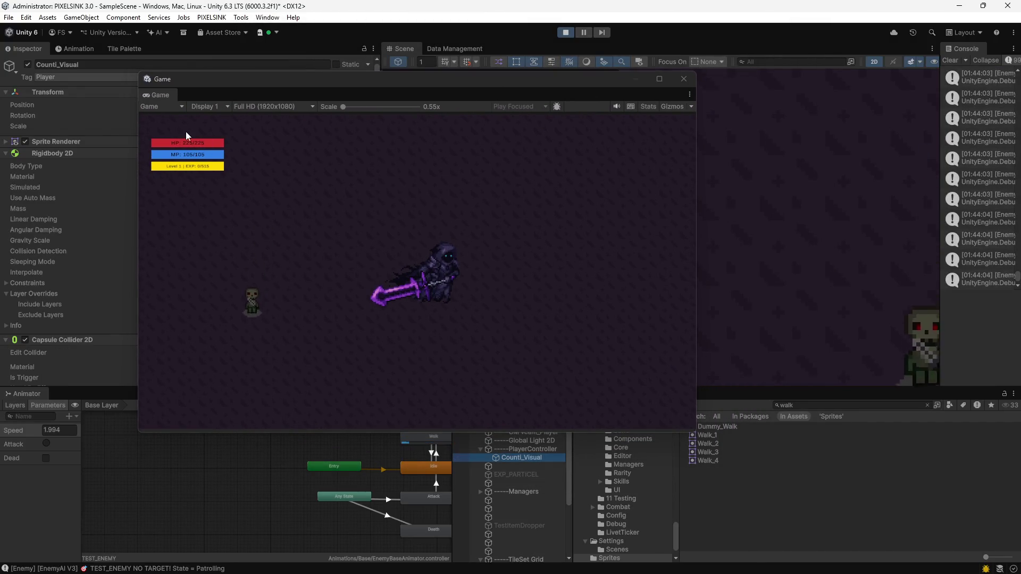
mouse_move(271, 83)
mouse_down()
mouse_move(520, 49)
mouse_move(514, 43)
mouse_up()
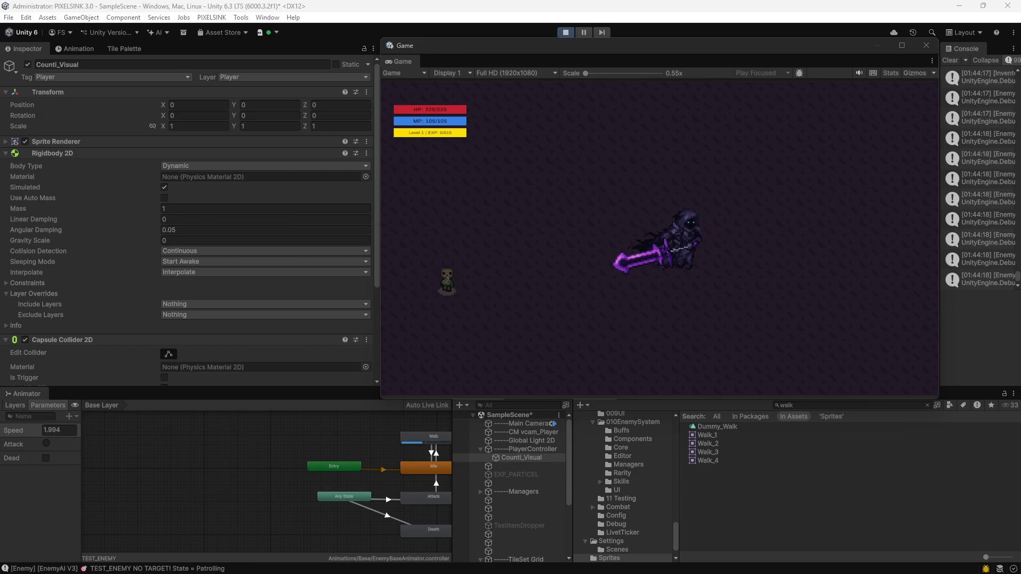
key(ctrl+p)
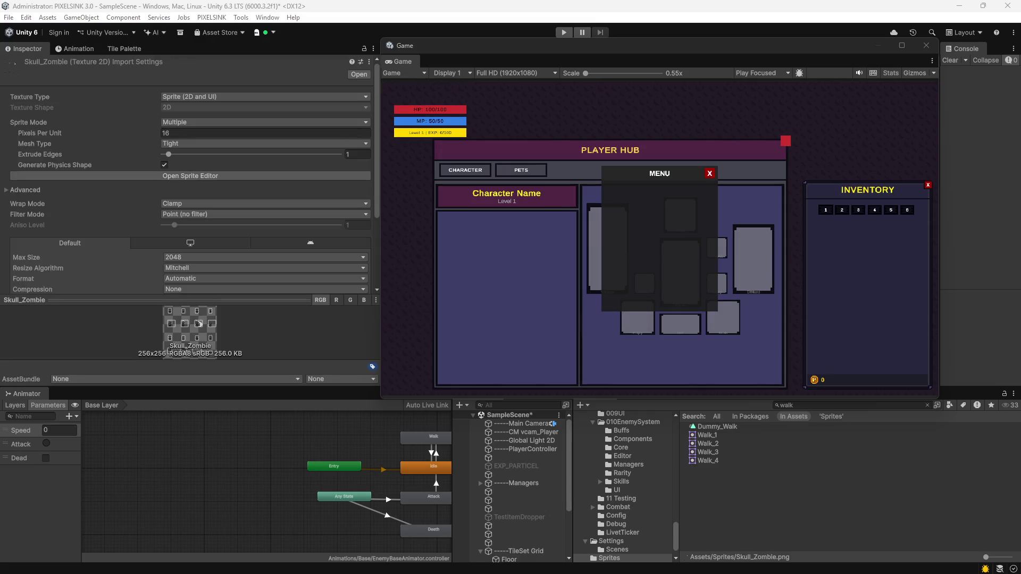
Save SampleScene with Ctrl+S.
key(ctrl+s)
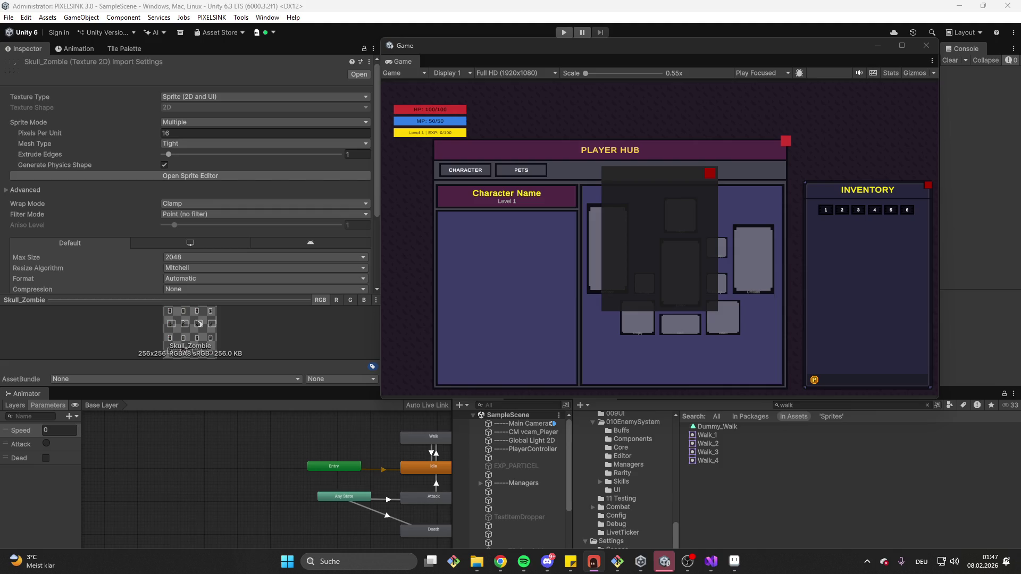
click(559, 33)
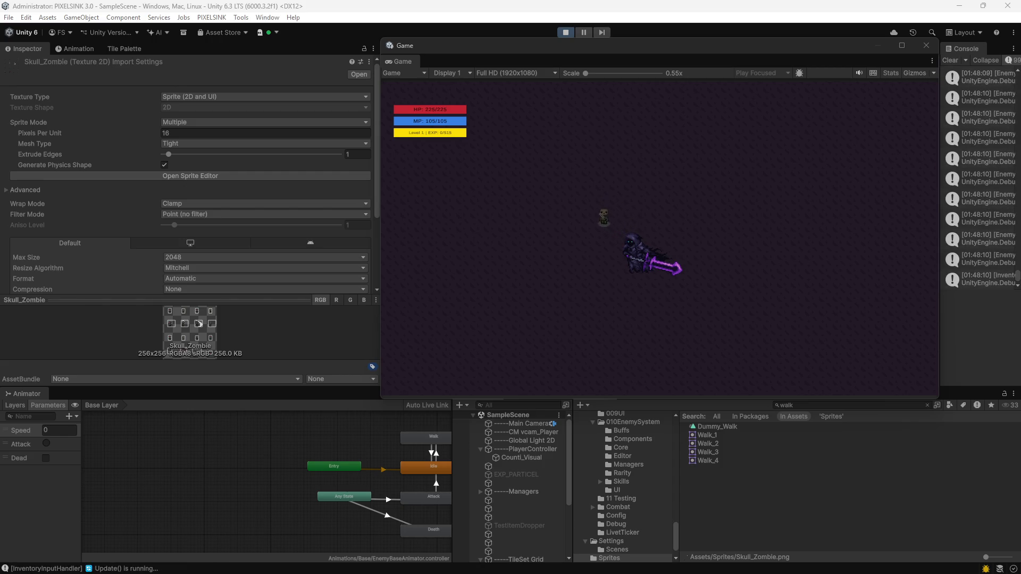
key(ctrl+p)
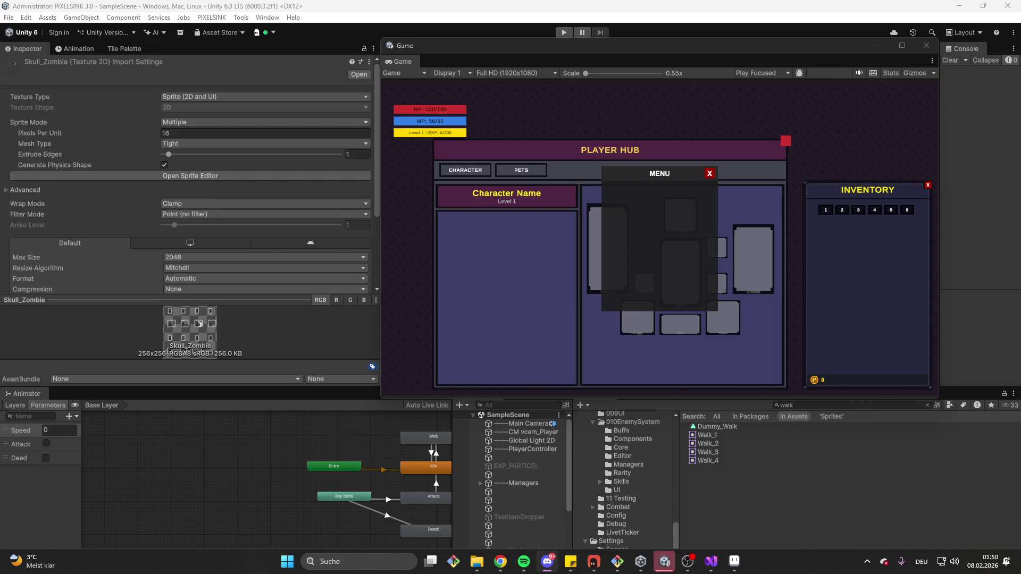
key(super)
text(Just King)
key(Return)
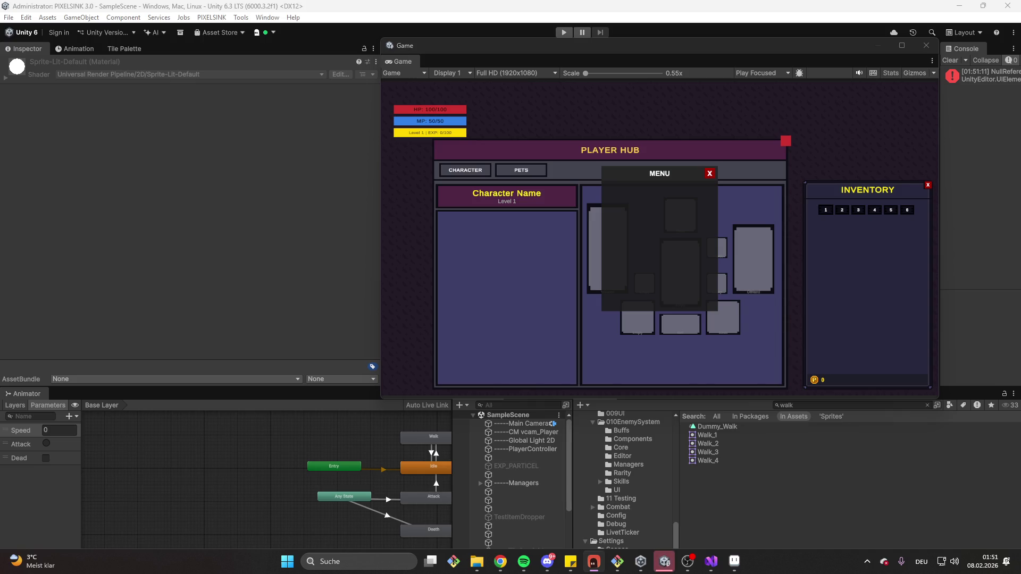
Review the Physics 2D page in Project Settings, then stop play mode.
click(8, 17)
mouse_move(25, 17)
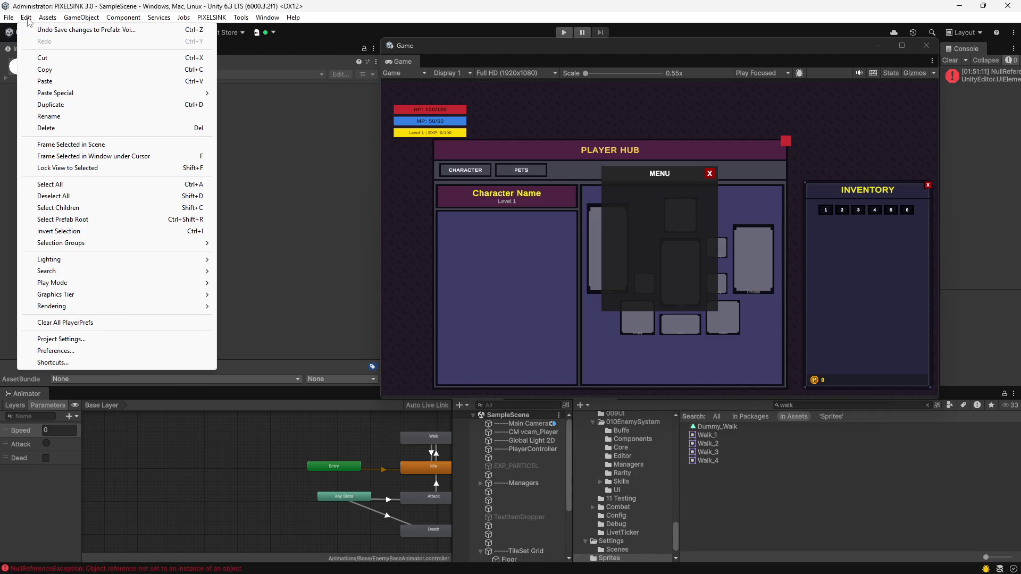
click(61, 339)
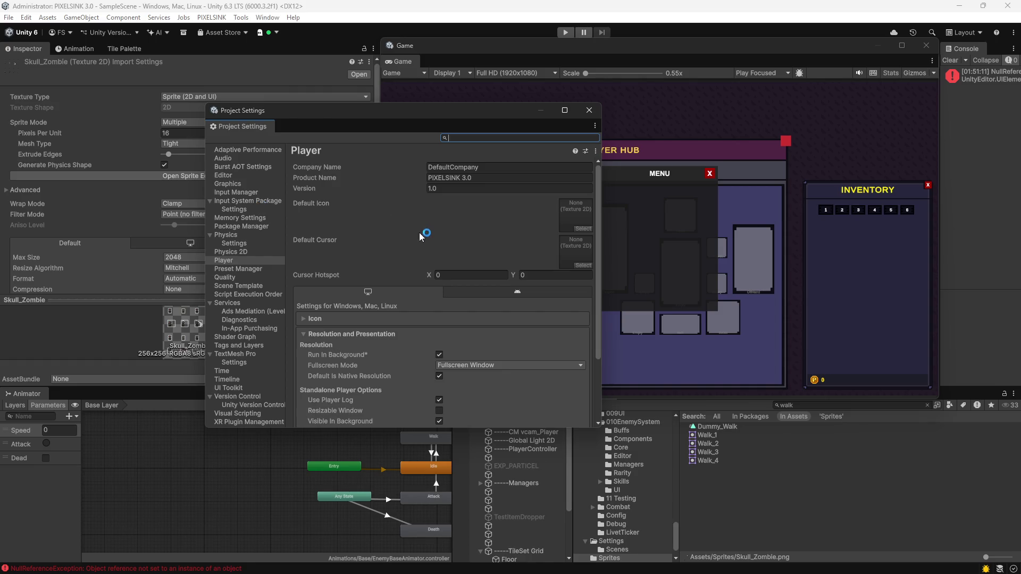
click(259, 249)
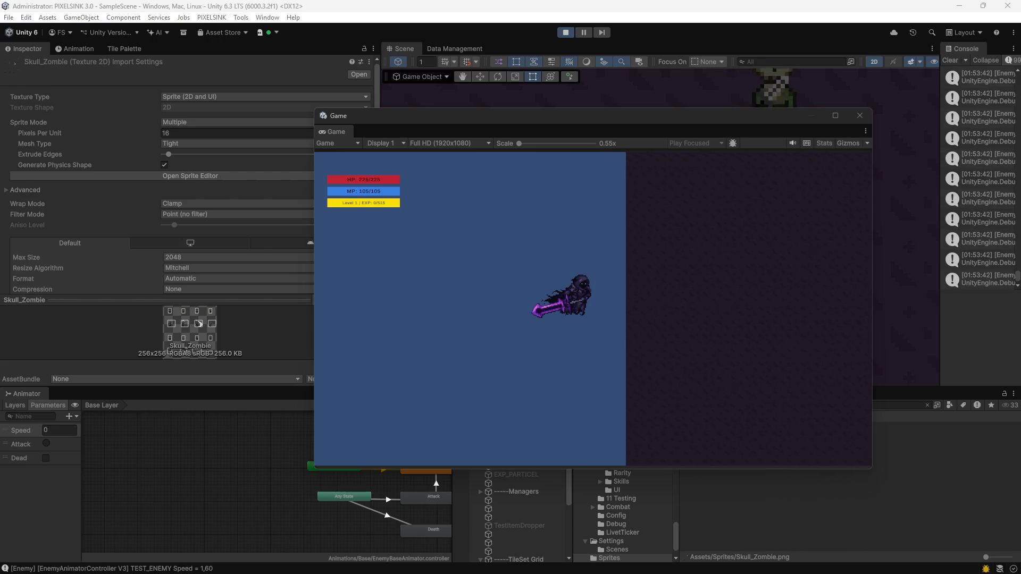
key(ctrl+p)
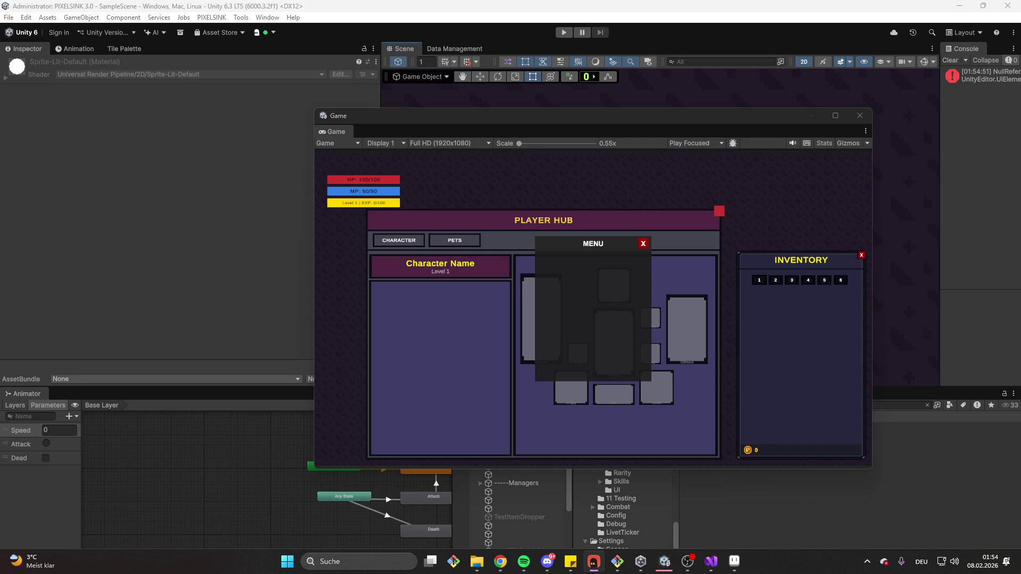
Move the floating Game window up and to the left, then open the File menu.
click(604, 109)
drag(602, 110, 536, 86)
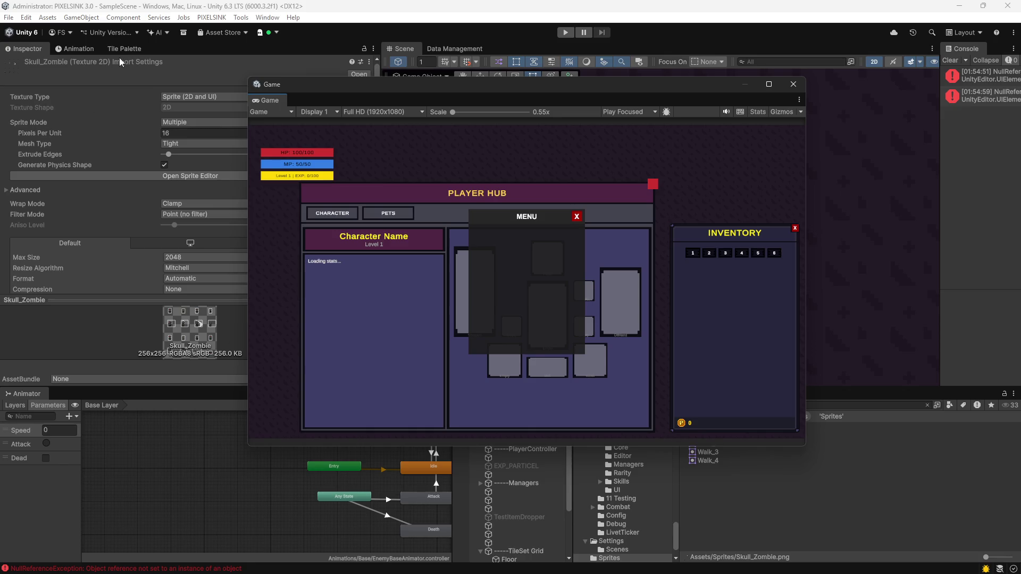
click(9, 17)
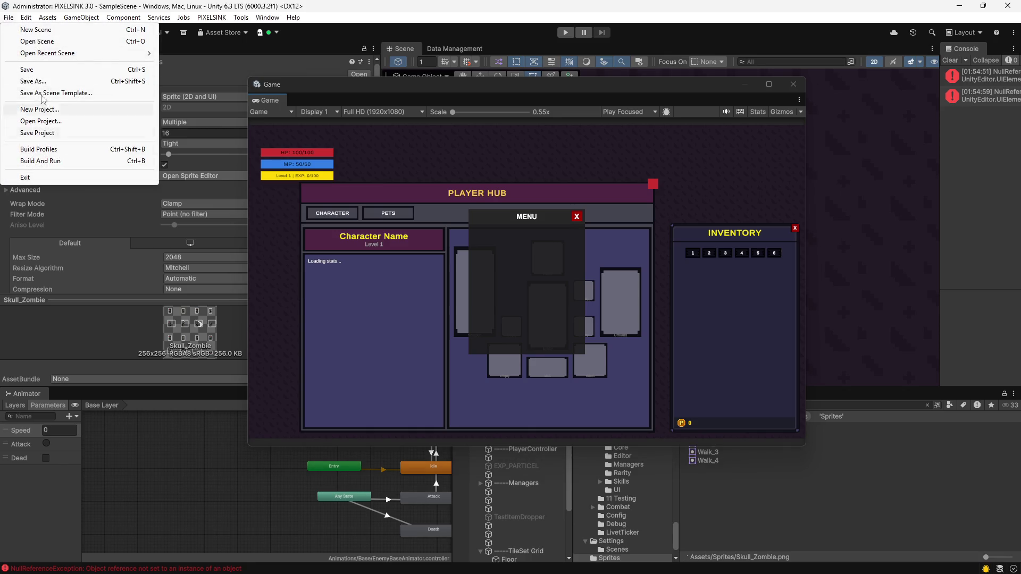
Open Project Settings, which shows the Physics 2D Layer Collision Matrix.
mouse_move(25, 17)
click(53, 338)
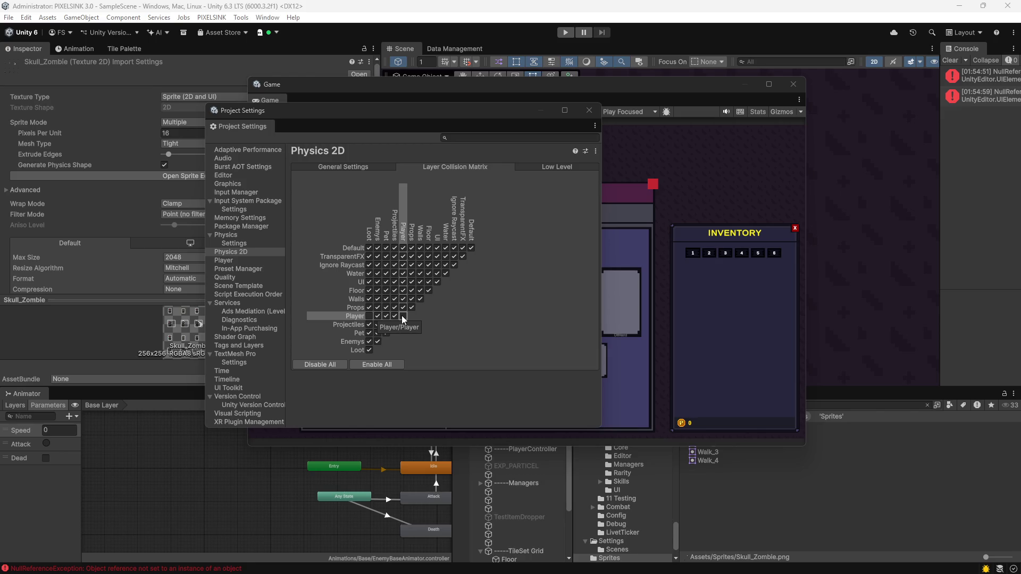
Uncheck Player/Projectiles, Projectiles/Projectiles, Projectiles/Loot, Enemys/Loot and Floor/Walls layer collisions.
click(394, 316)
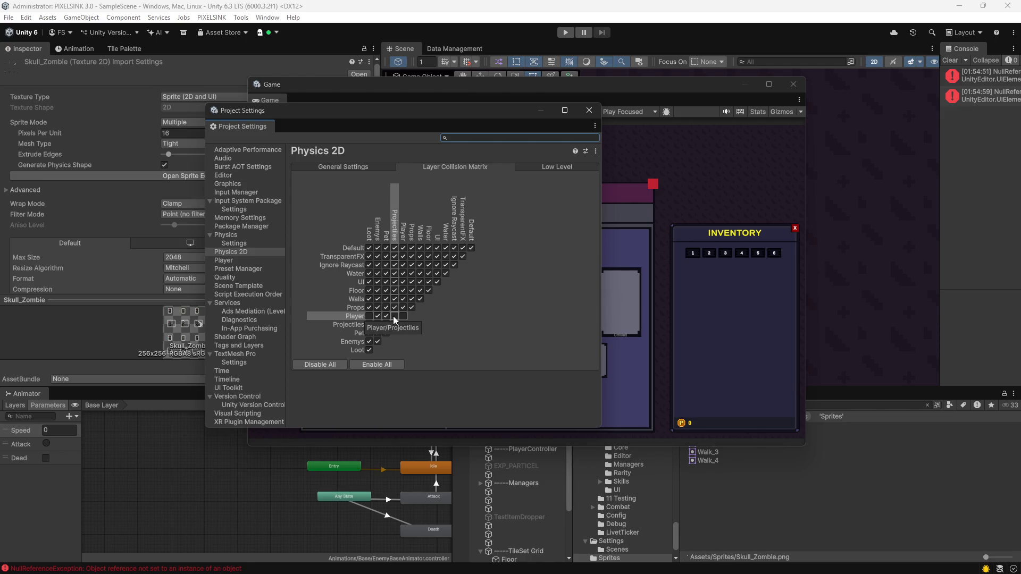
click(394, 325)
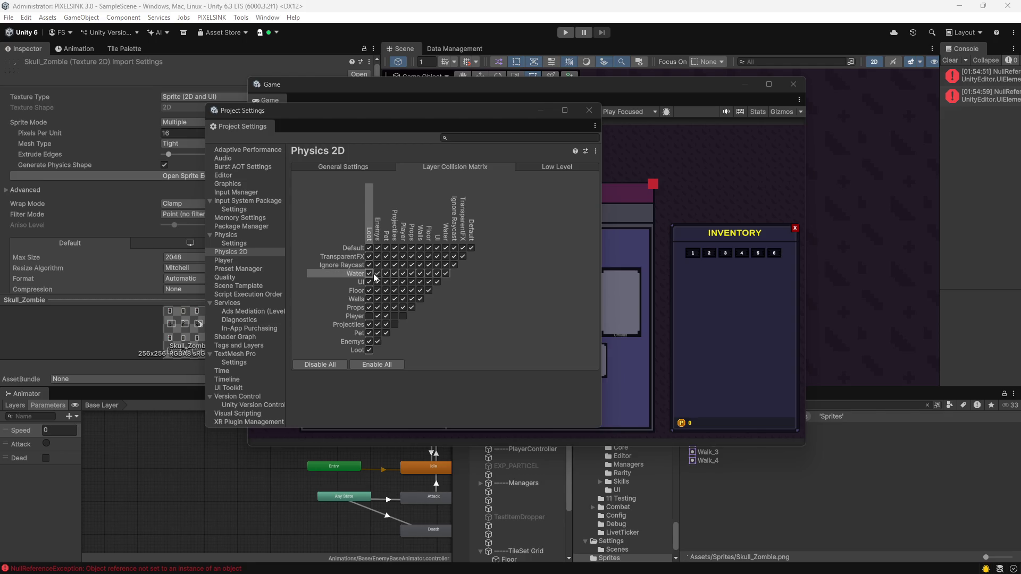
click(370, 324)
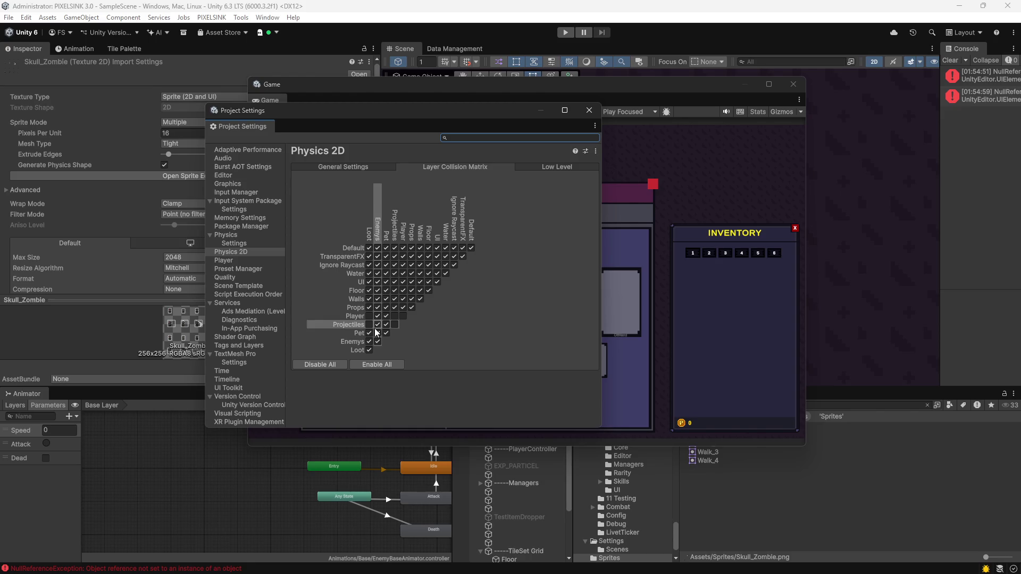
click(369, 342)
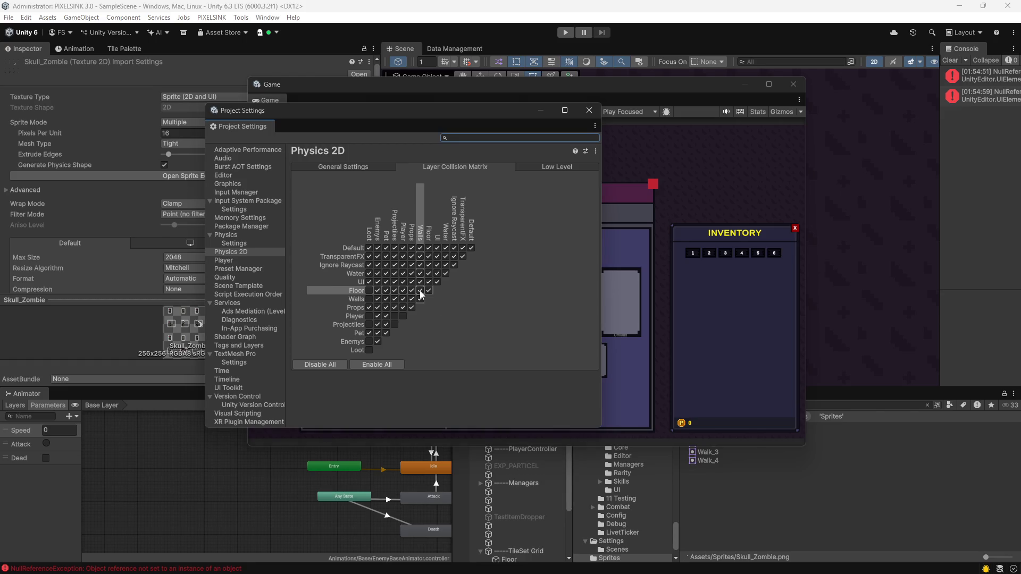
click(419, 290)
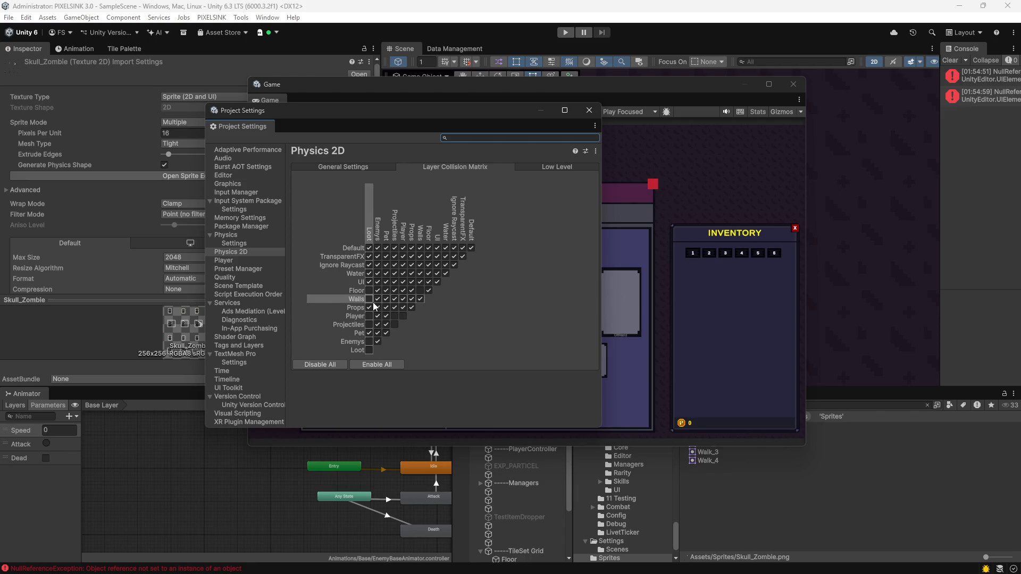
click(420, 290)
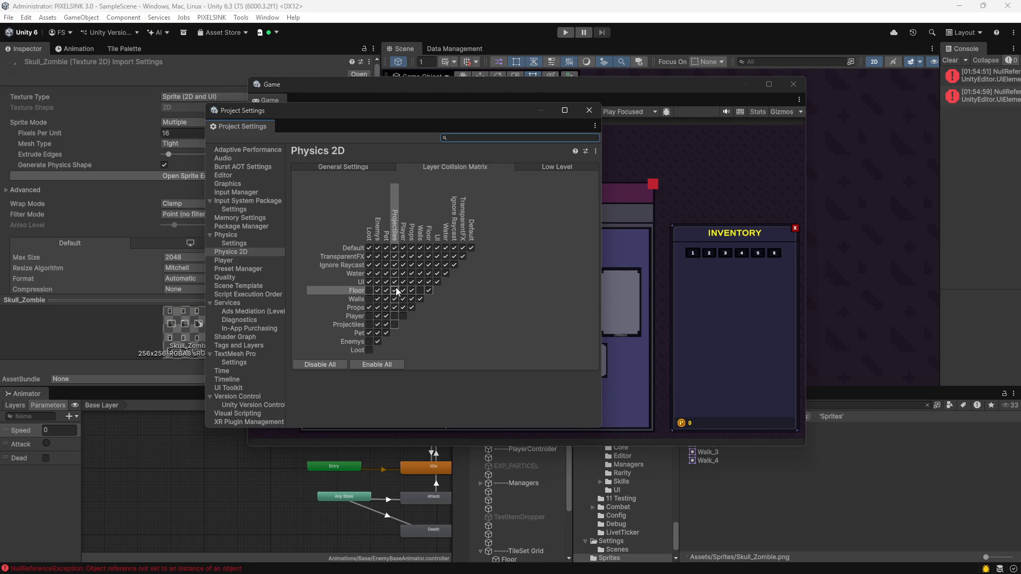
click(419, 291)
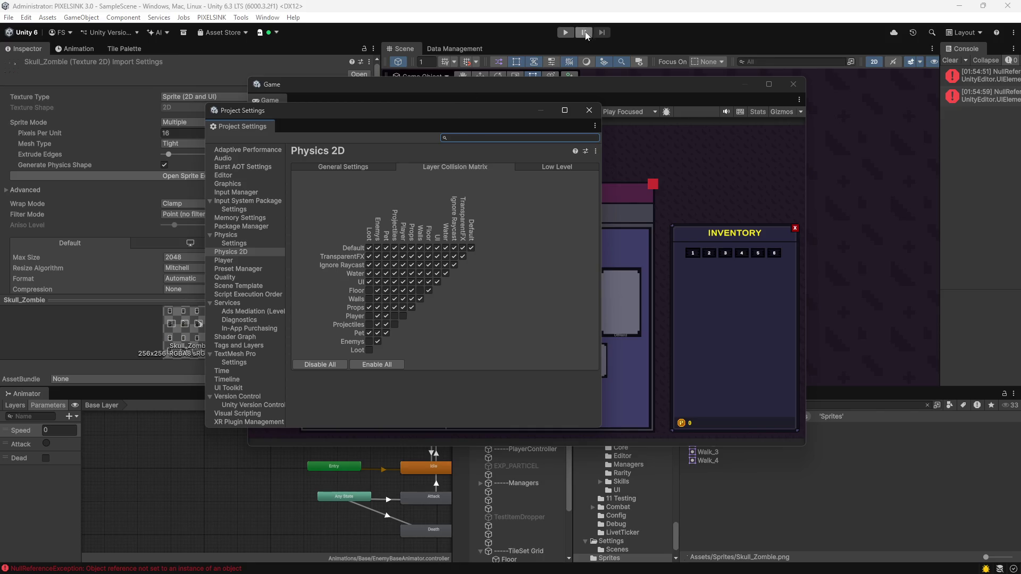
Play the game, close the Player Hub panels, watch the zombie chase, then stop play mode.
click(565, 32)
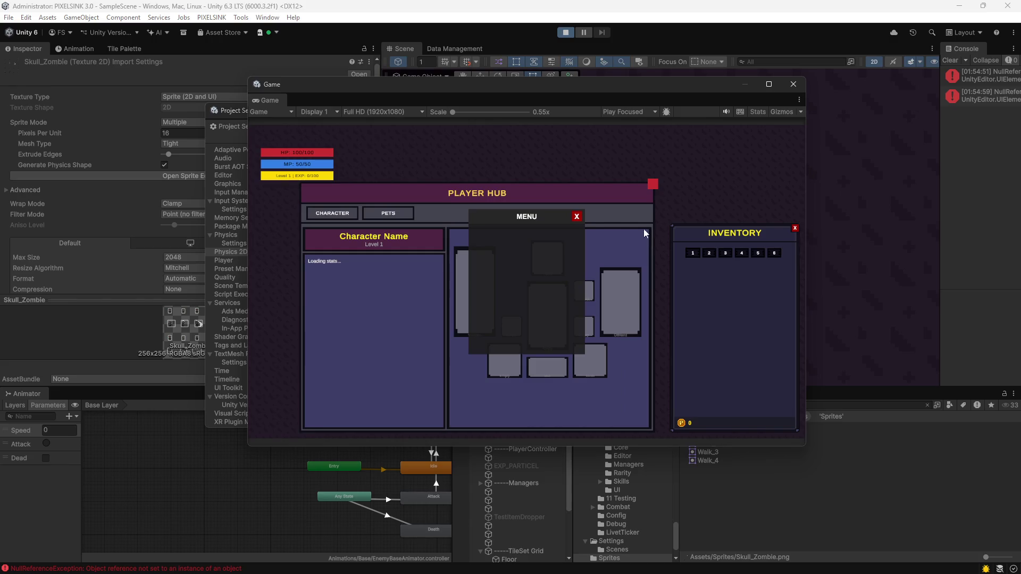
click(651, 188)
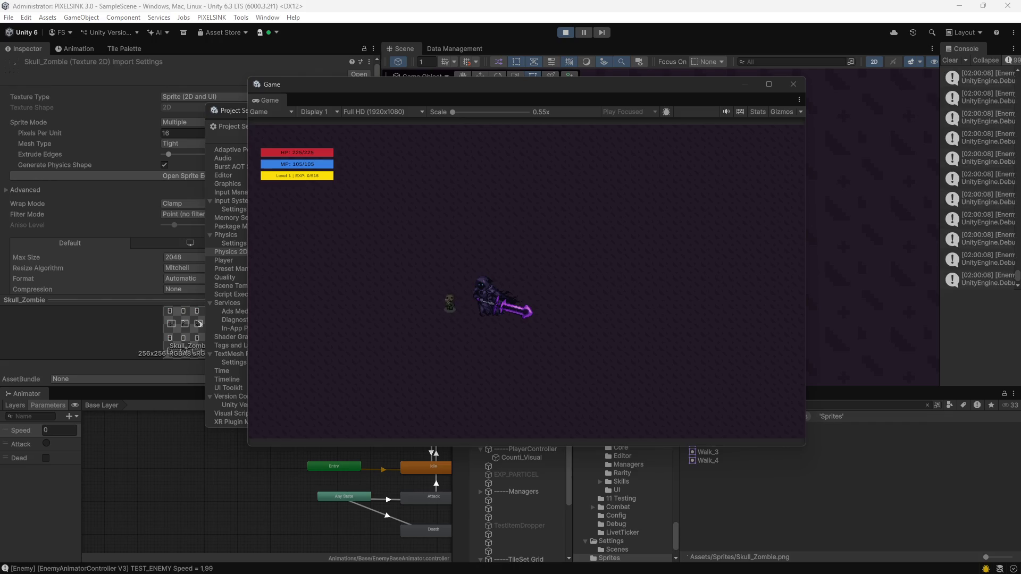
key(ctrl+p)
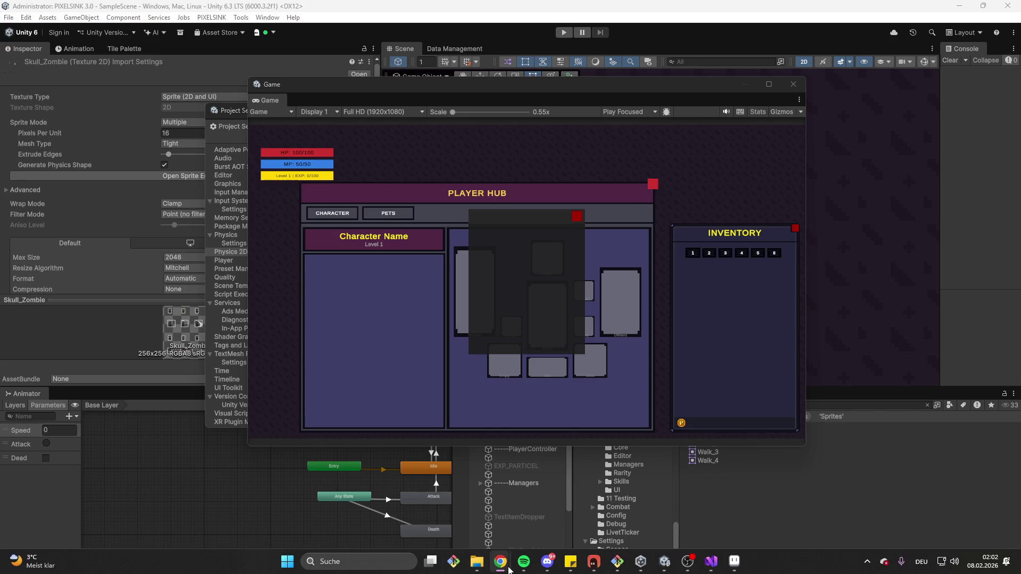
Return to the editor after exiting Play mode.
mouse_move(548, 561)
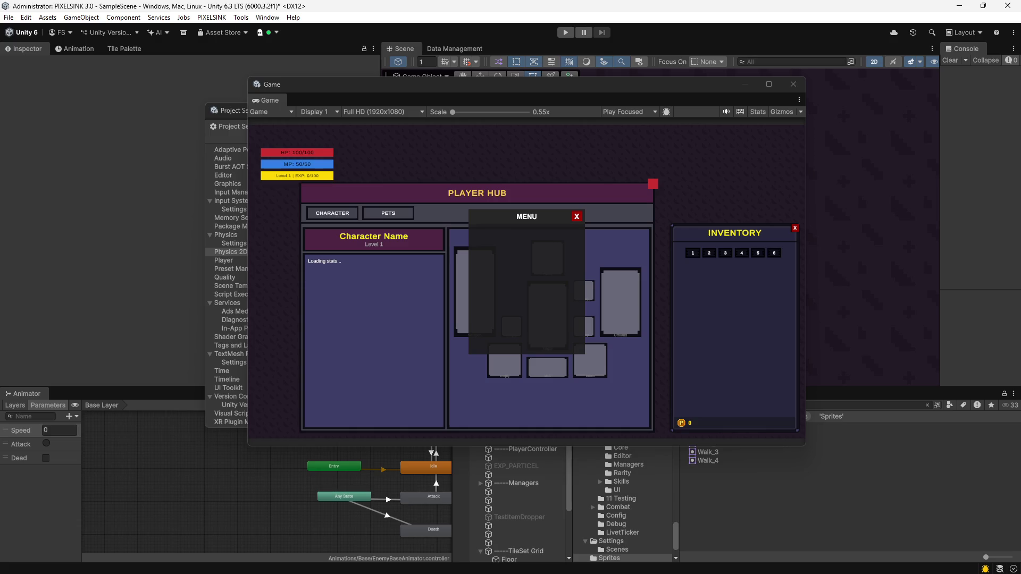
Bring the Project Settings window with the Layer Collision Matrix to the front.
click(240, 110)
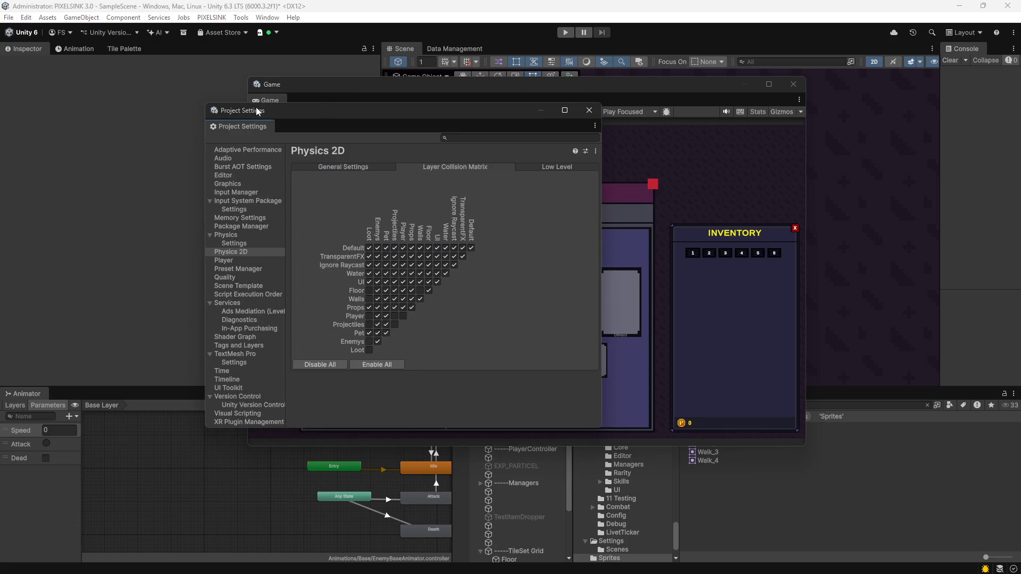
Close Project Settings and save the scene with File > Save.
click(583, 116)
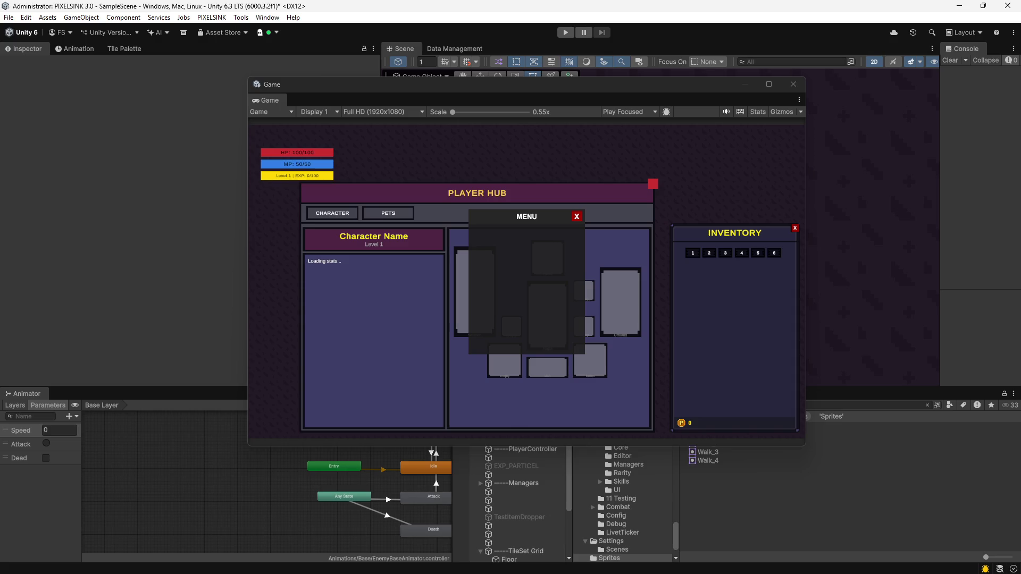
click(9, 18)
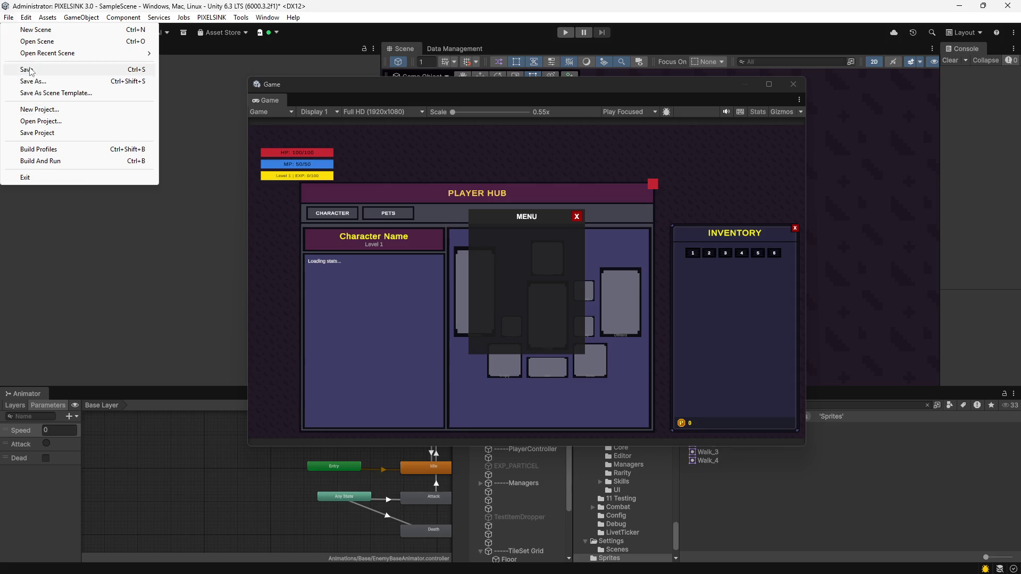
click(292, 6)
Close the Unity editor and rearrange the Unity Hub and notes windows.
click(1008, 6)
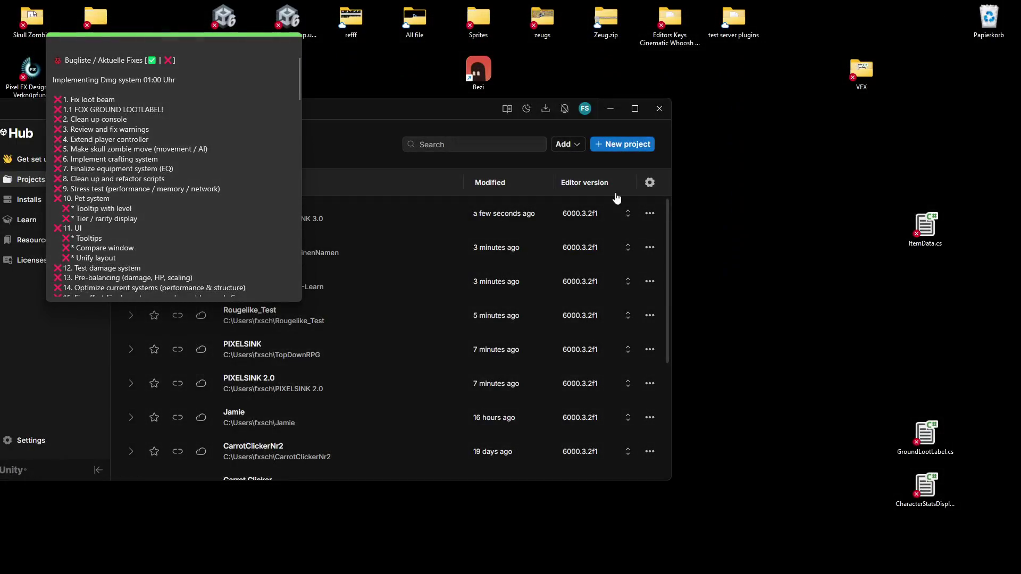
click(360, 229)
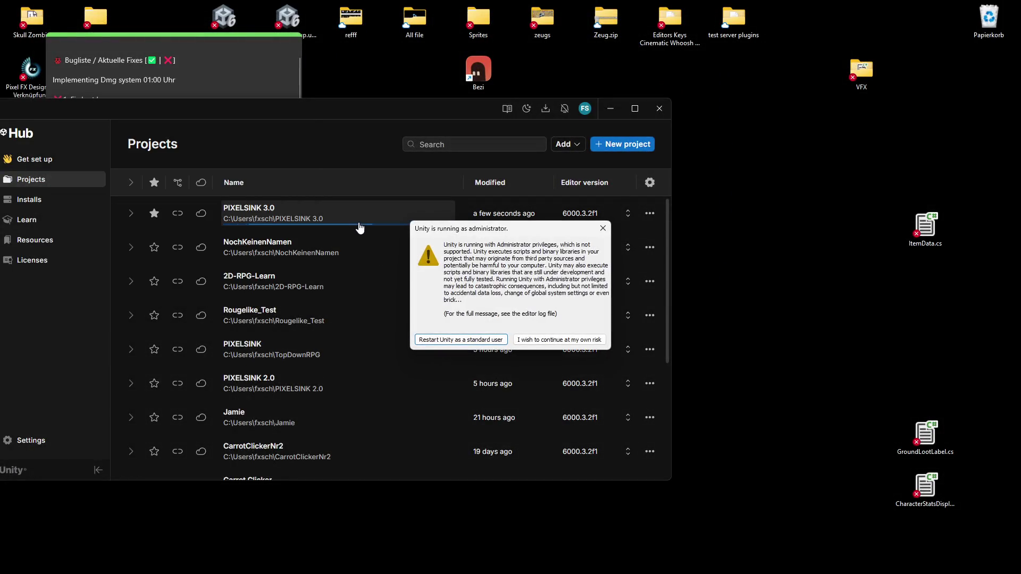
click(222, 110)
mouse_move(222, 110)
mouse_down()
mouse_move(483, 141)
mouse_move(480, 104)
mouse_up()
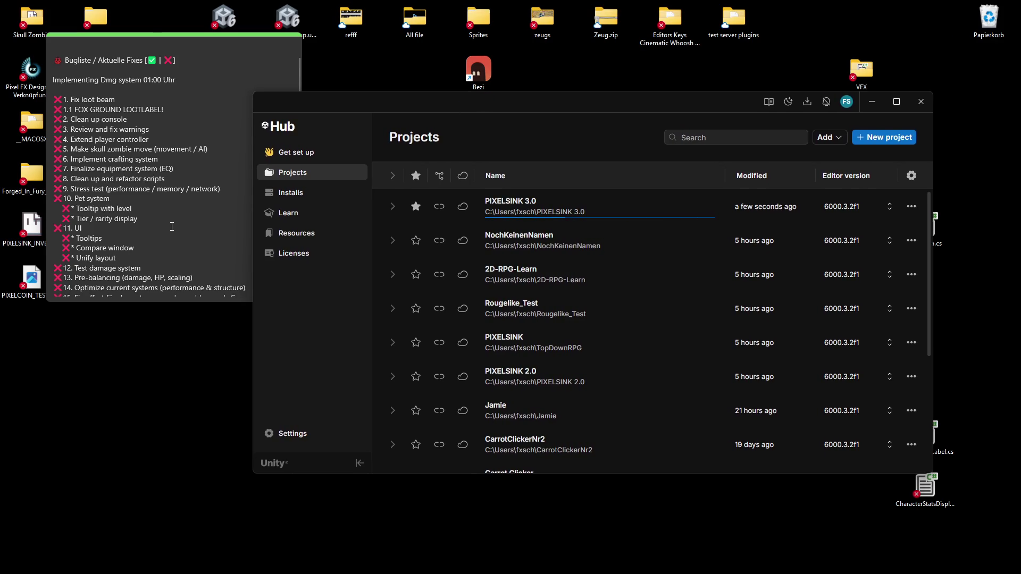
click(152, 40)
drag(152, 37, 122, 18)
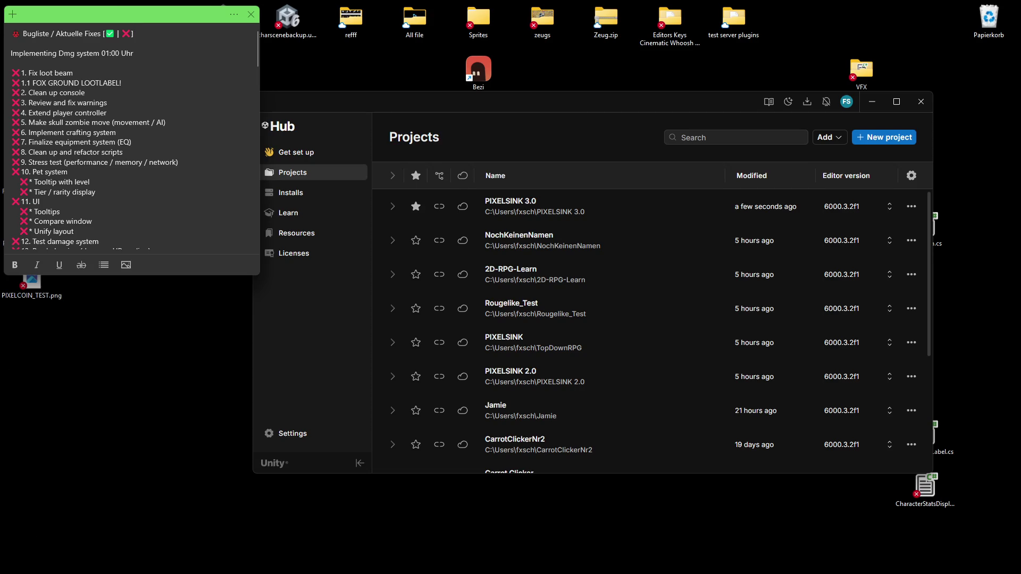
Open PIXELSINK 3.0 from Unity Hub and dismiss the administrator warning.
click(581, 109)
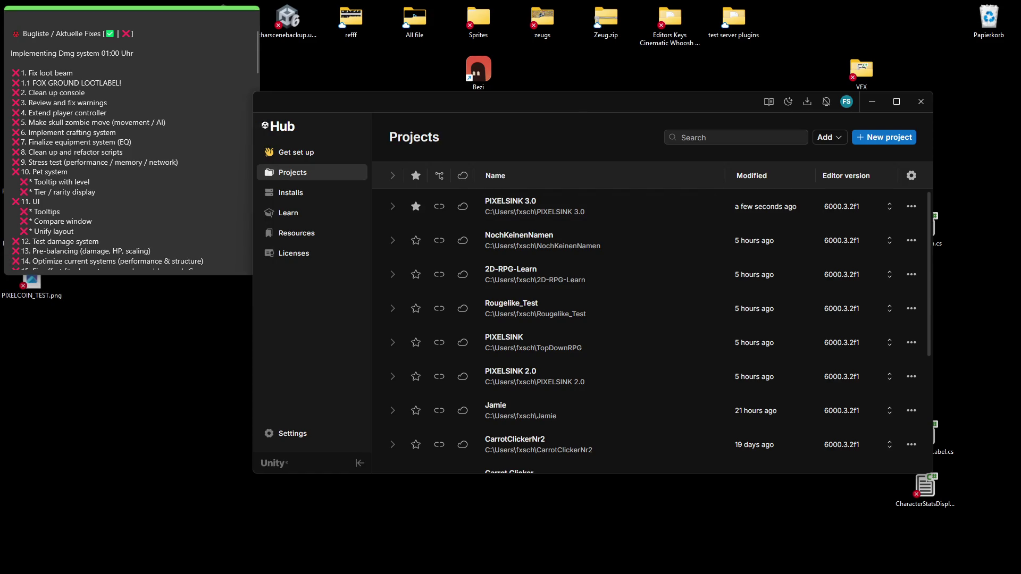
click(527, 207)
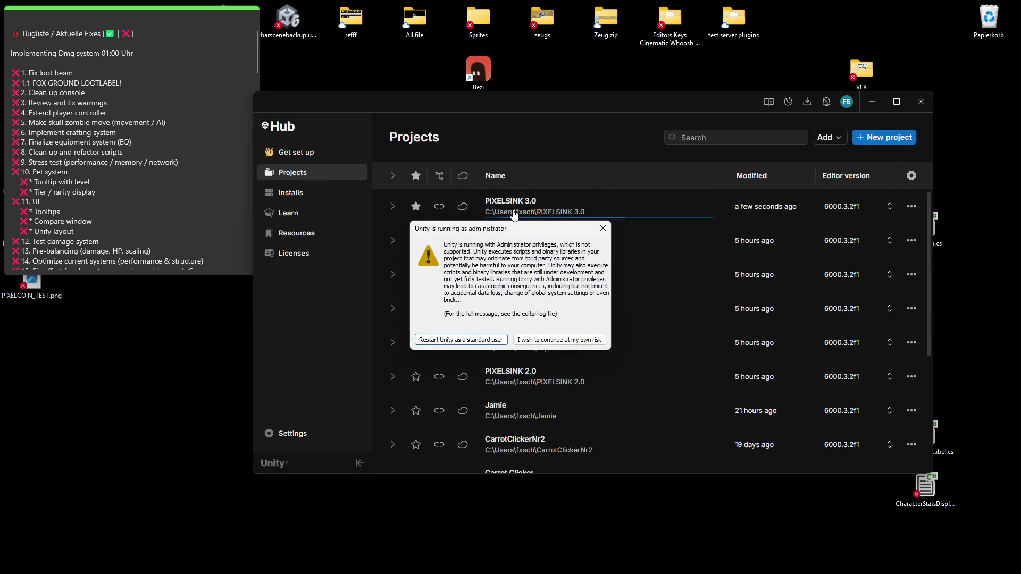
click(565, 340)
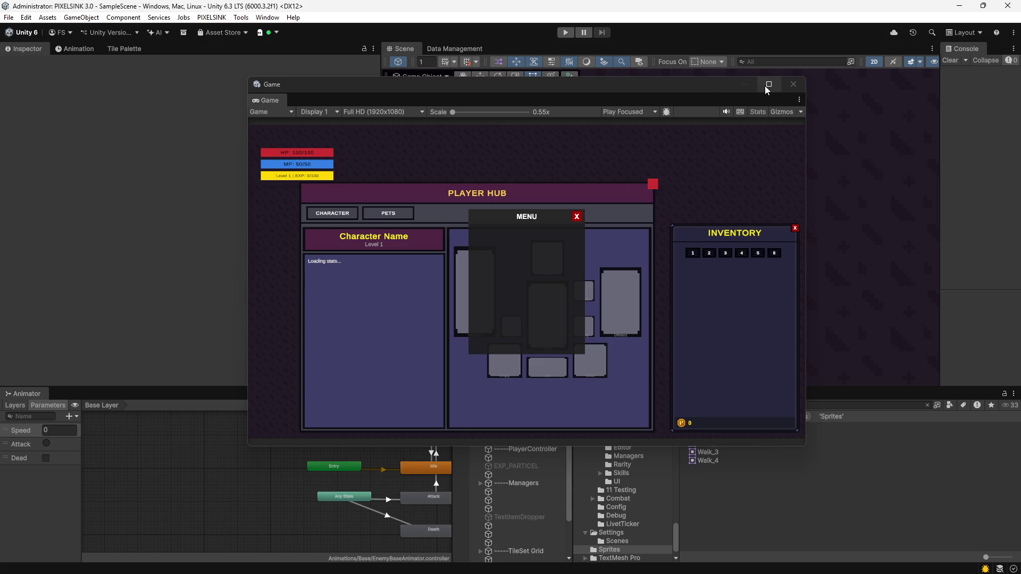
Enter Play mode with an enlarged Game view and walk the reaper toward the blue wall and back.
click(565, 33)
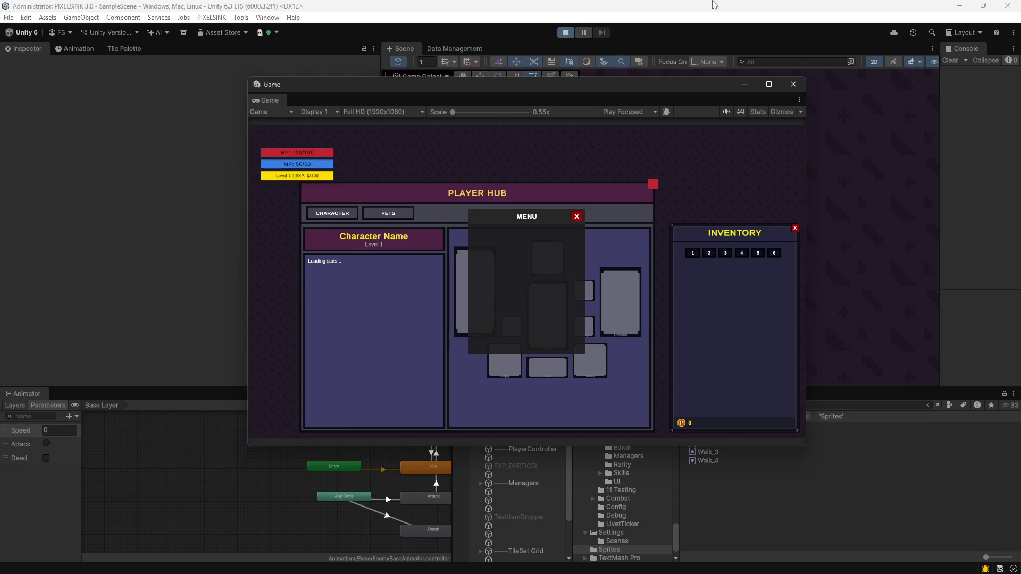
click(769, 84)
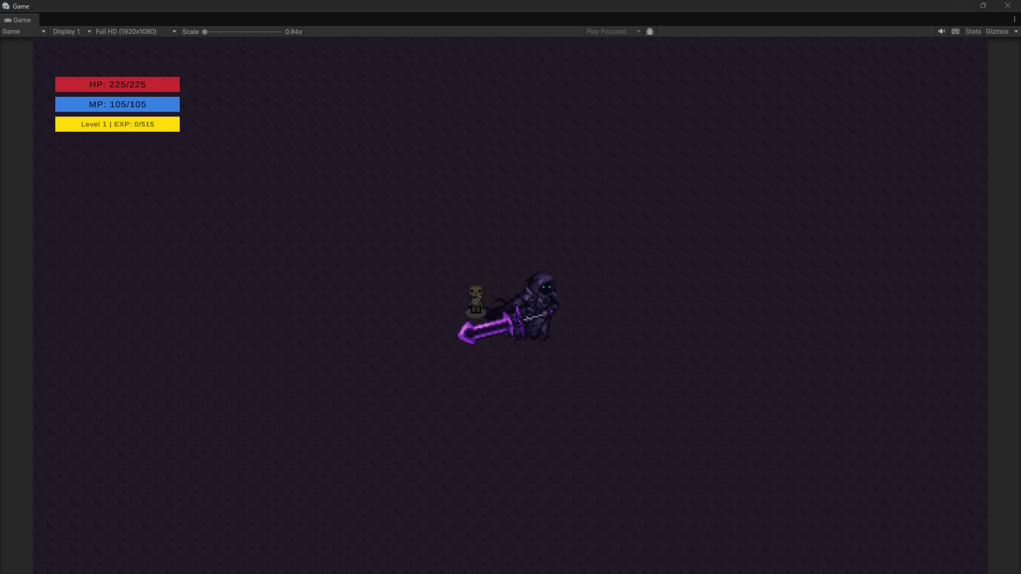
key(d)
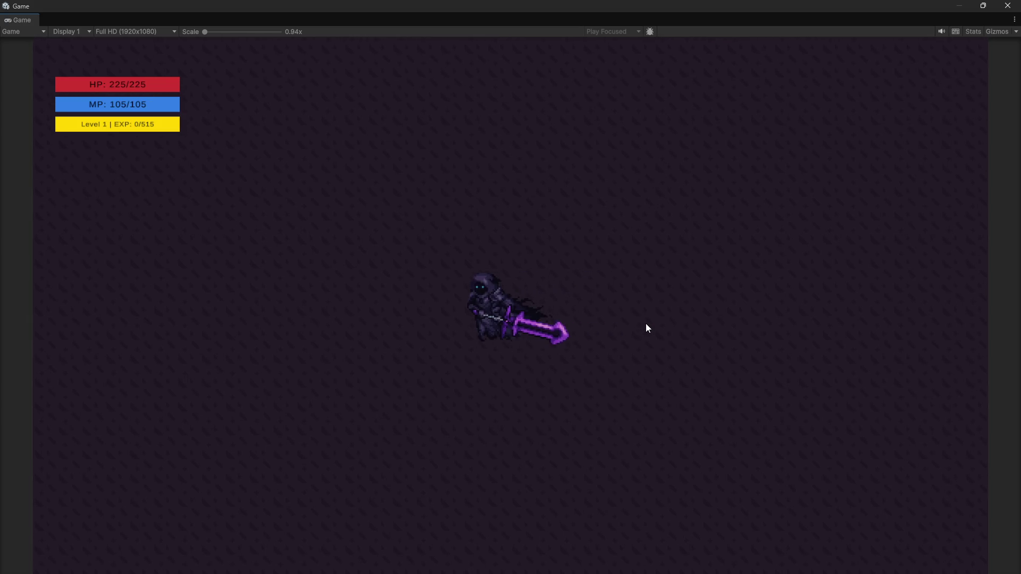
key(d)
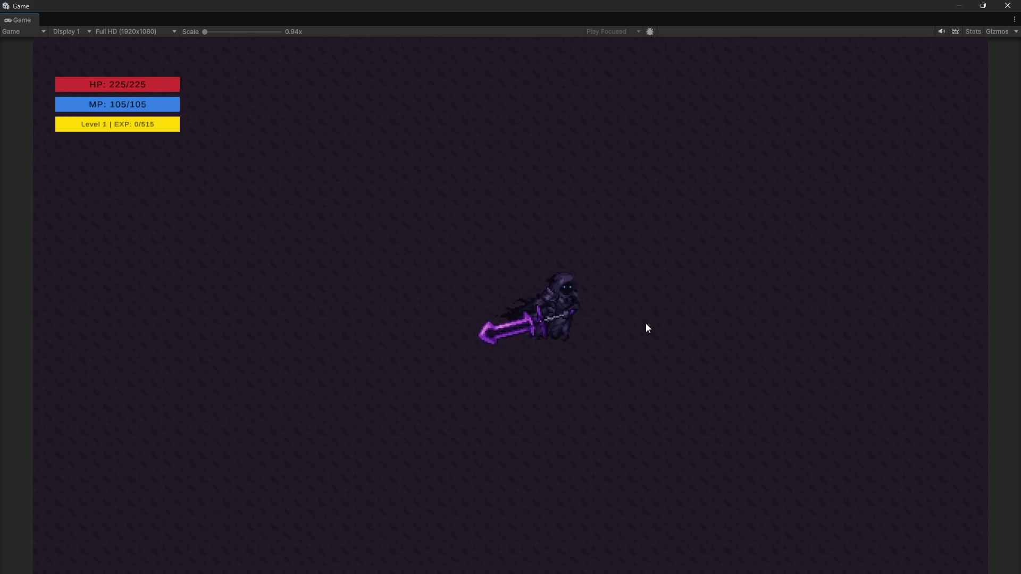
key(d)
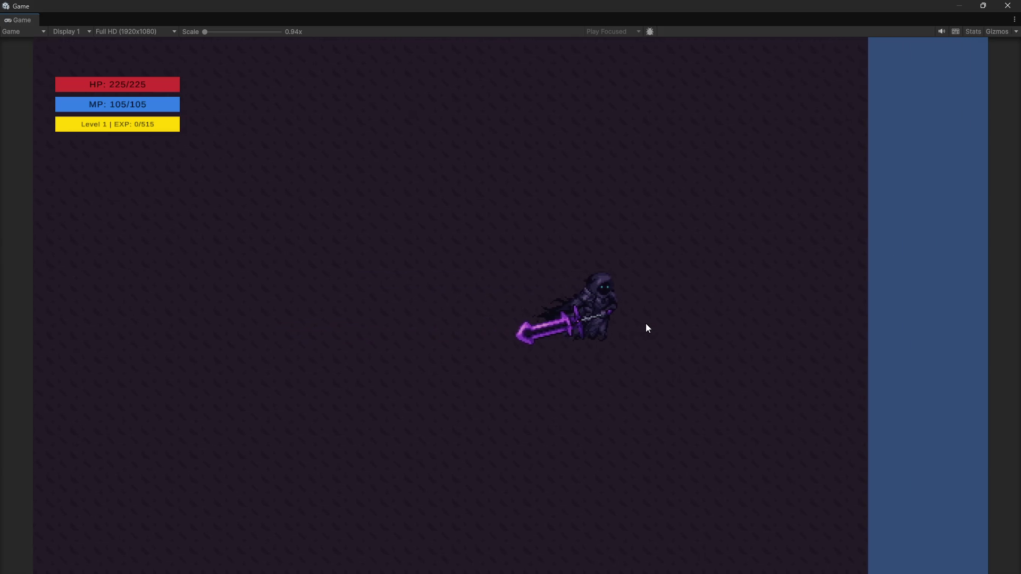
key(d)
key(a)
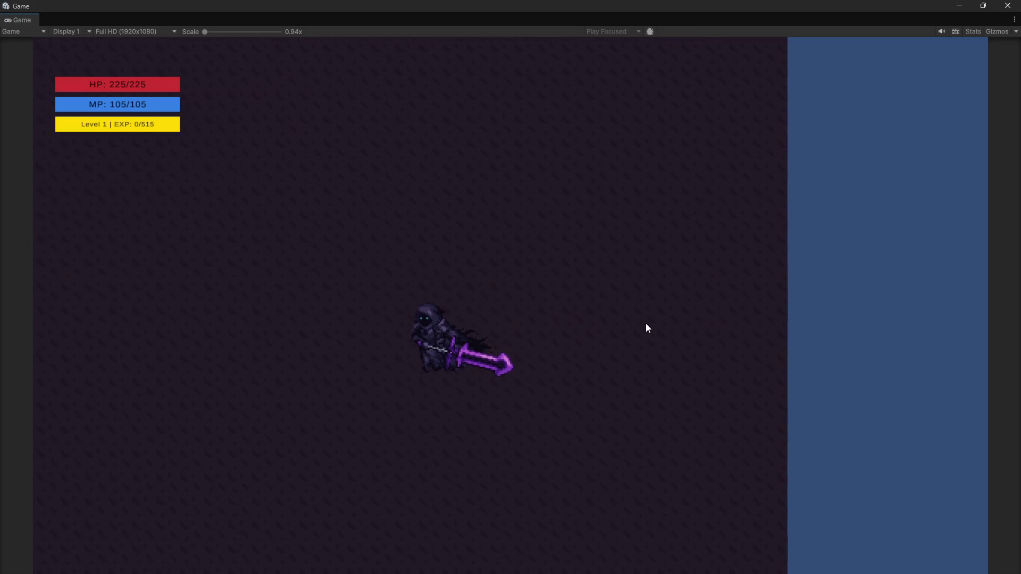
Move the player around the arena, swing the sword, and let the zombie approach.
scroll(422, 391, up, 2)
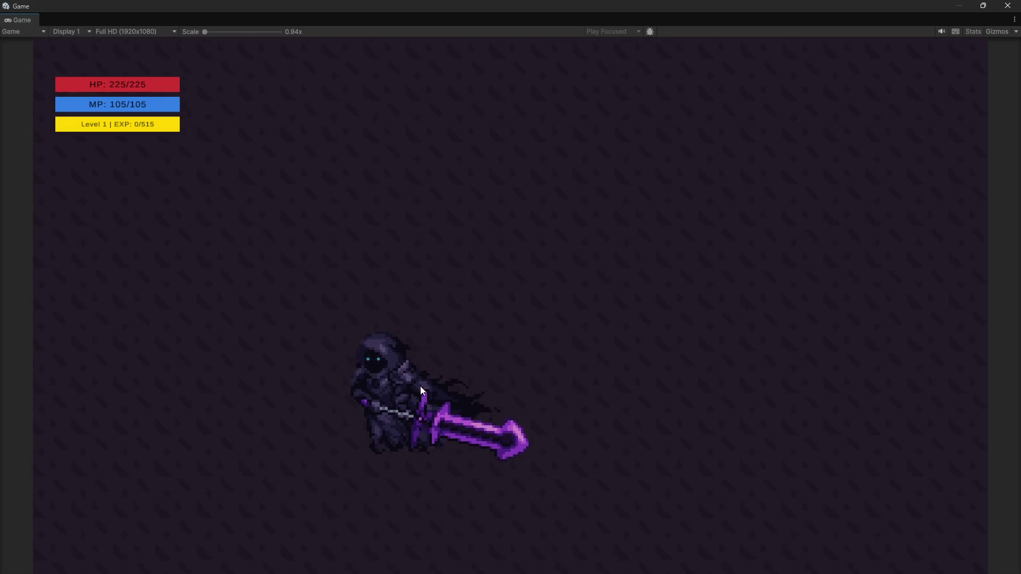
key(w)
key(d)
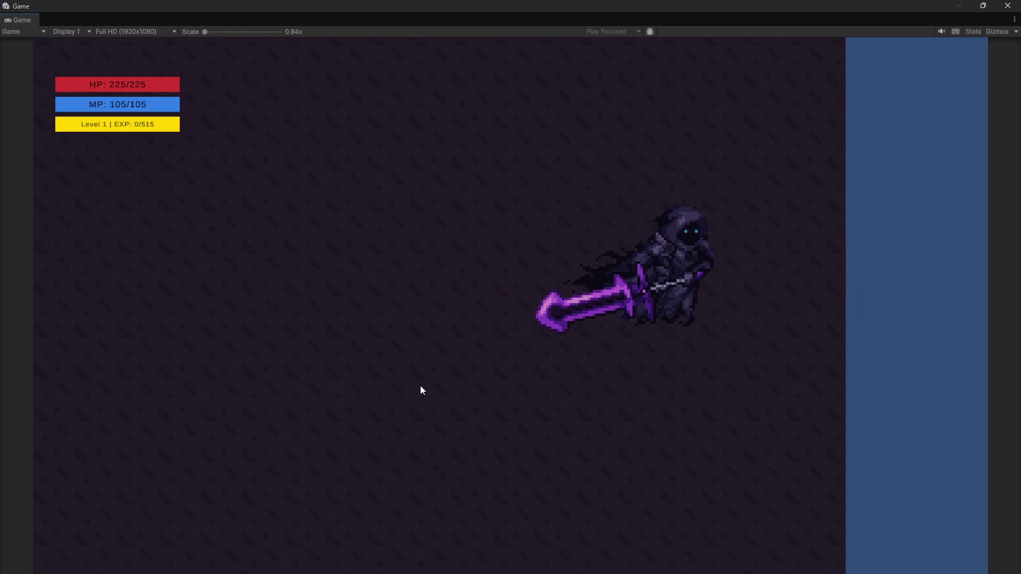
key(a)
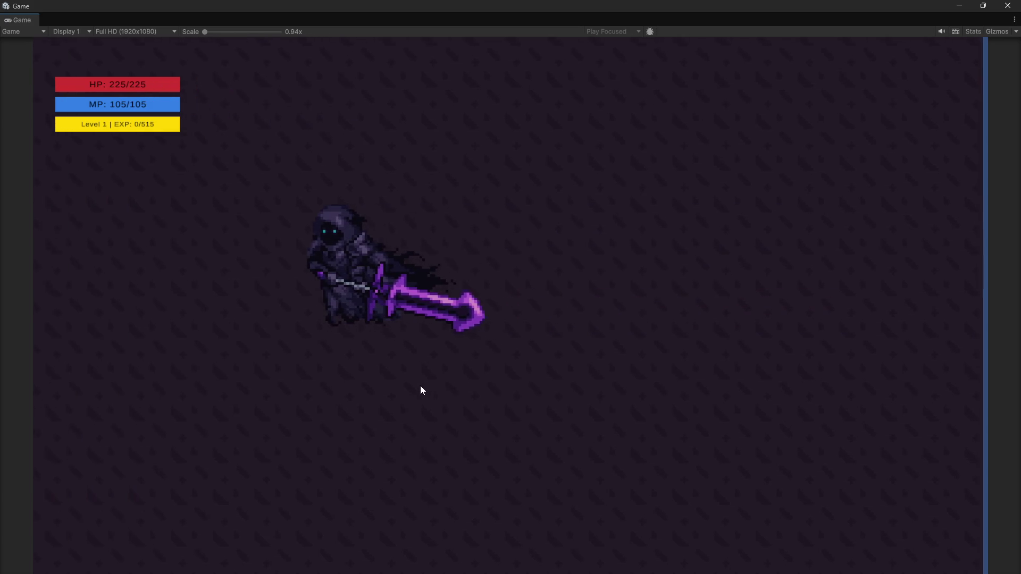
click(421, 391)
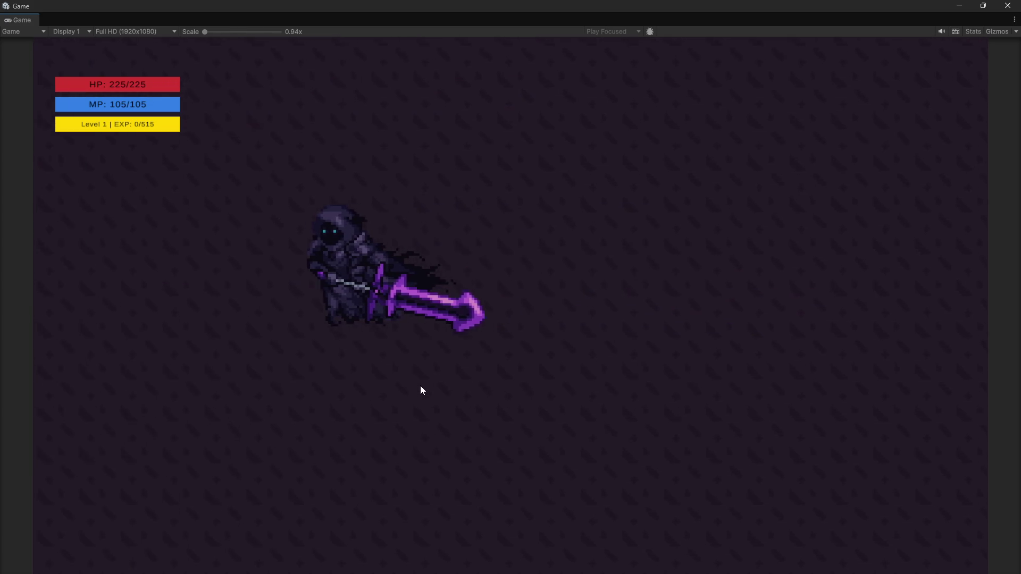
key(d)
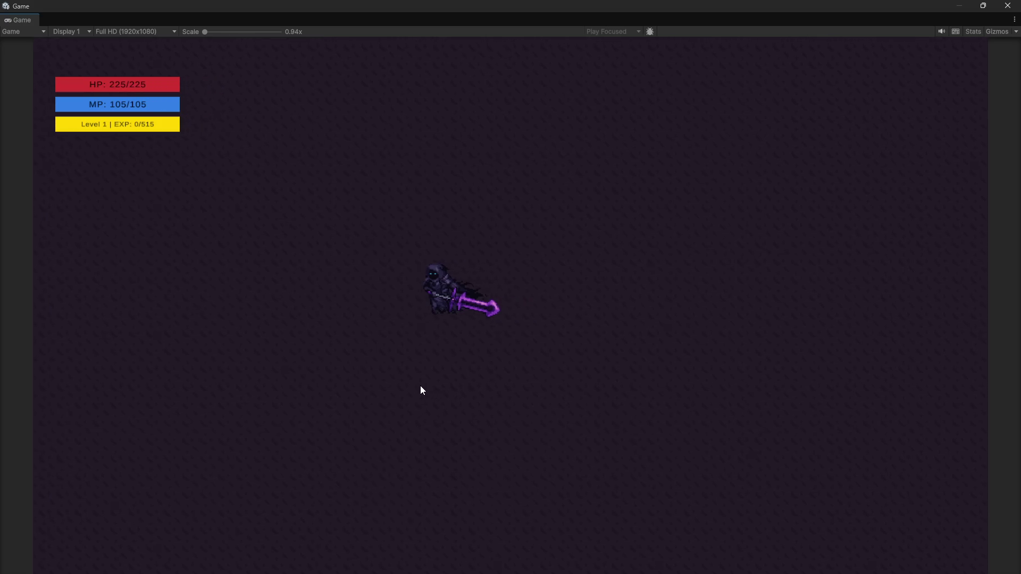
key(space)
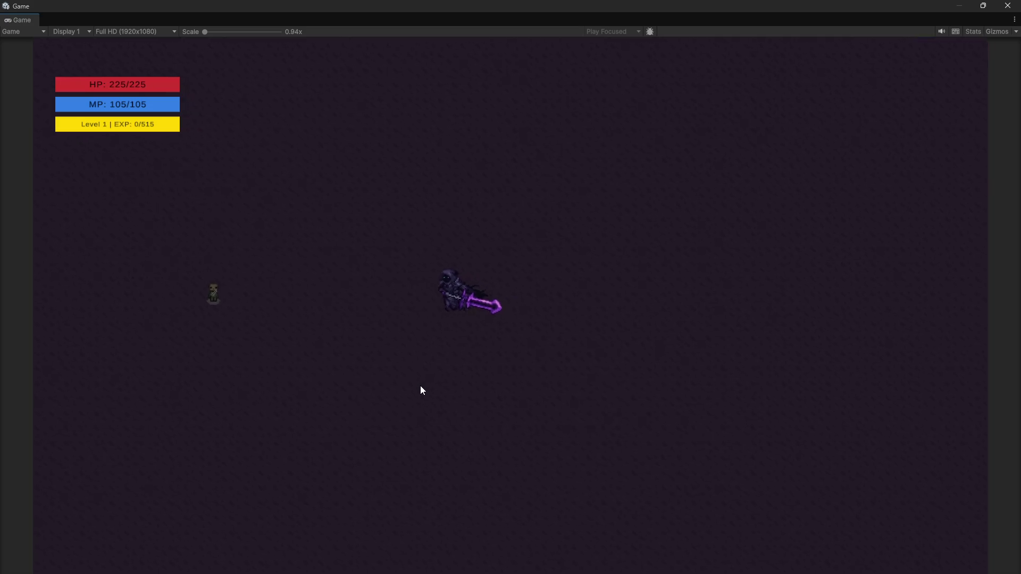
key(d)
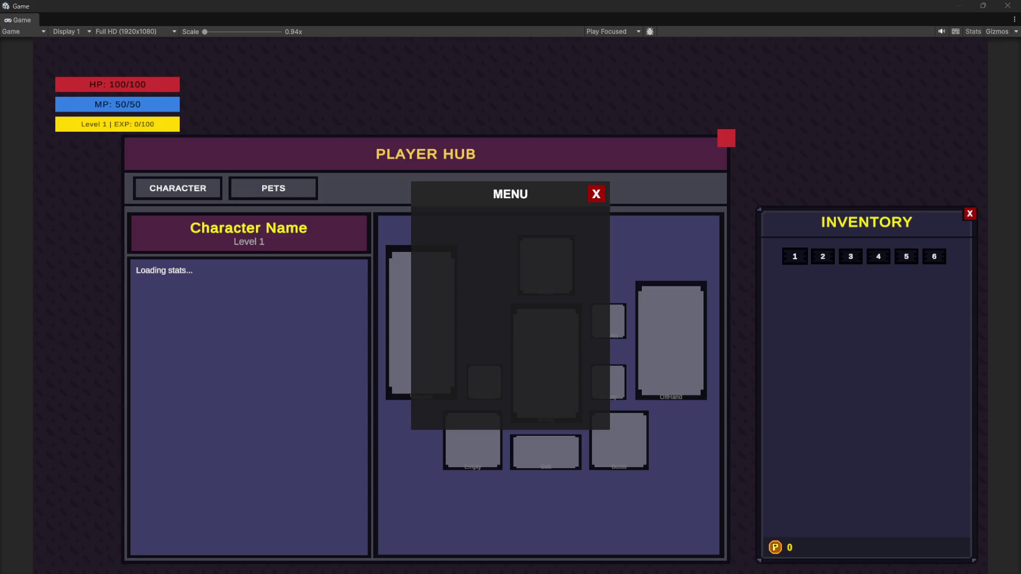
Bring the music streaming app in front of the running Game view.
click(523, 563)
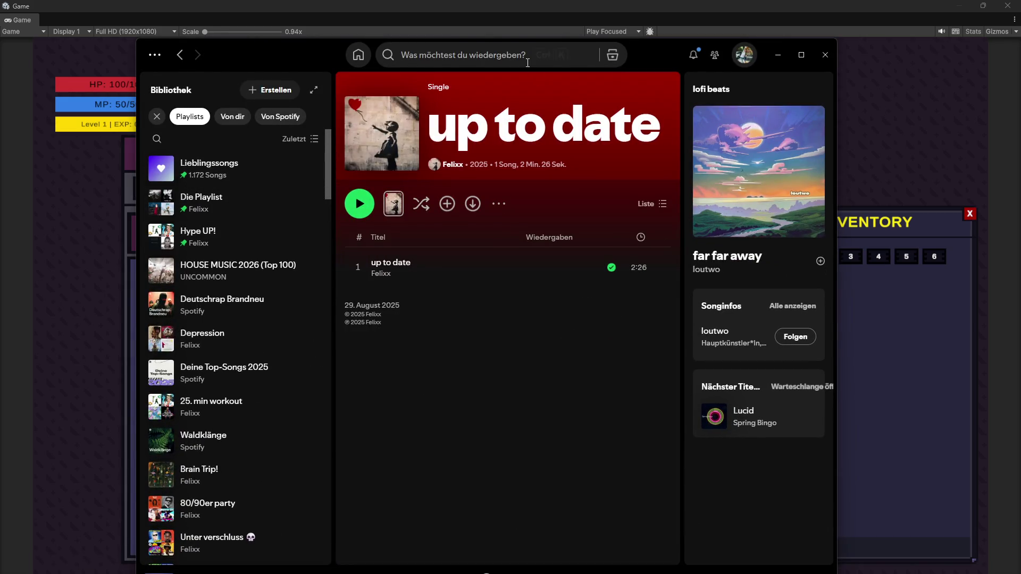
Play the lofi beats playlist from Spotify's Lo-Fi Beats recent search, then return to Unity.
click(422, 57)
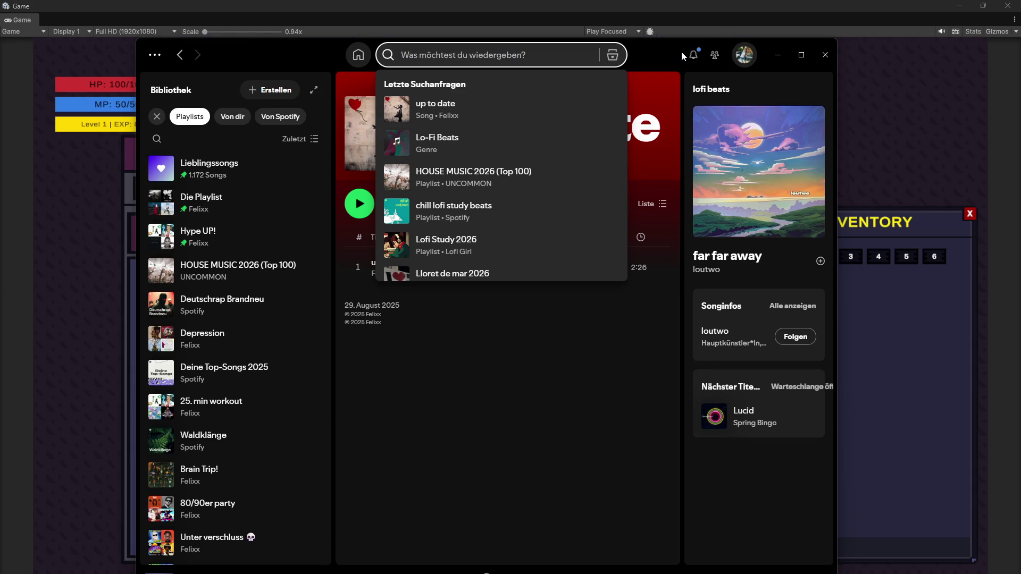
click(429, 137)
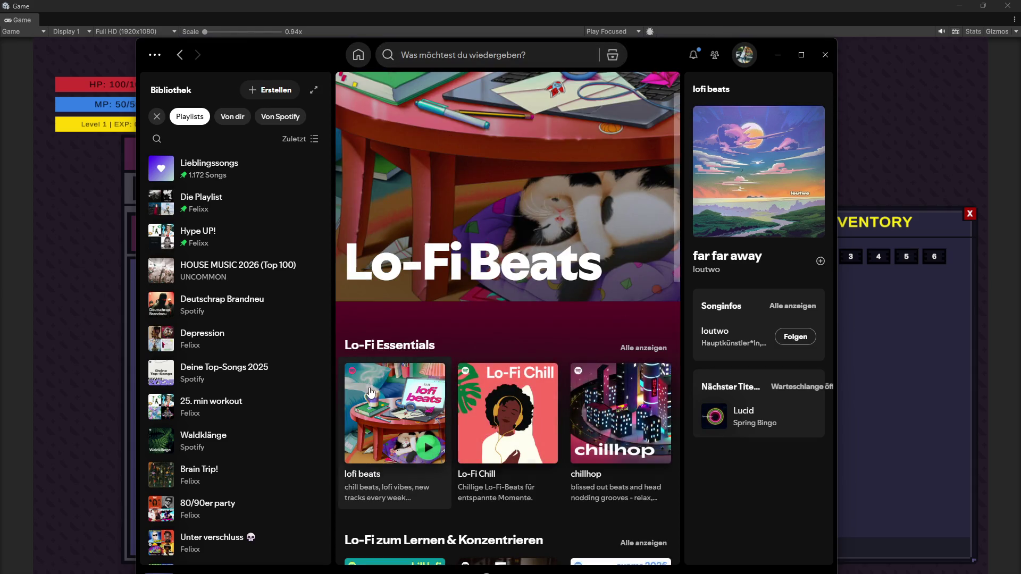
click(428, 449)
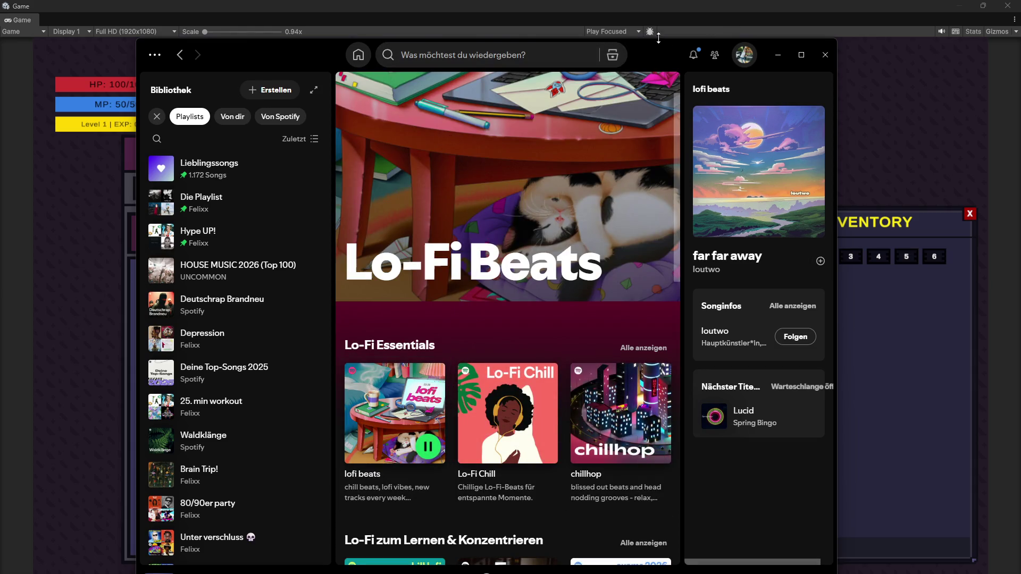
click(653, 33)
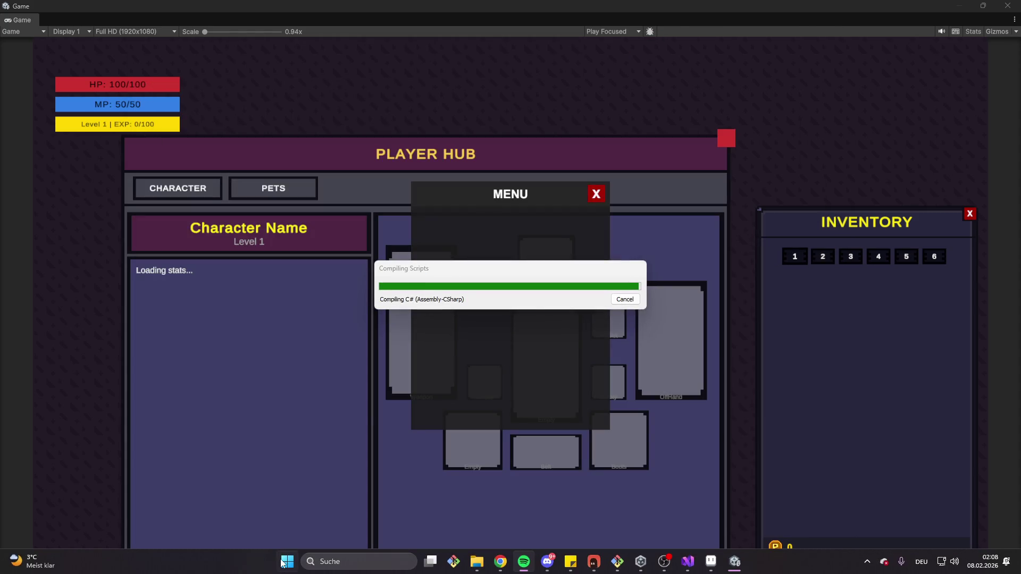
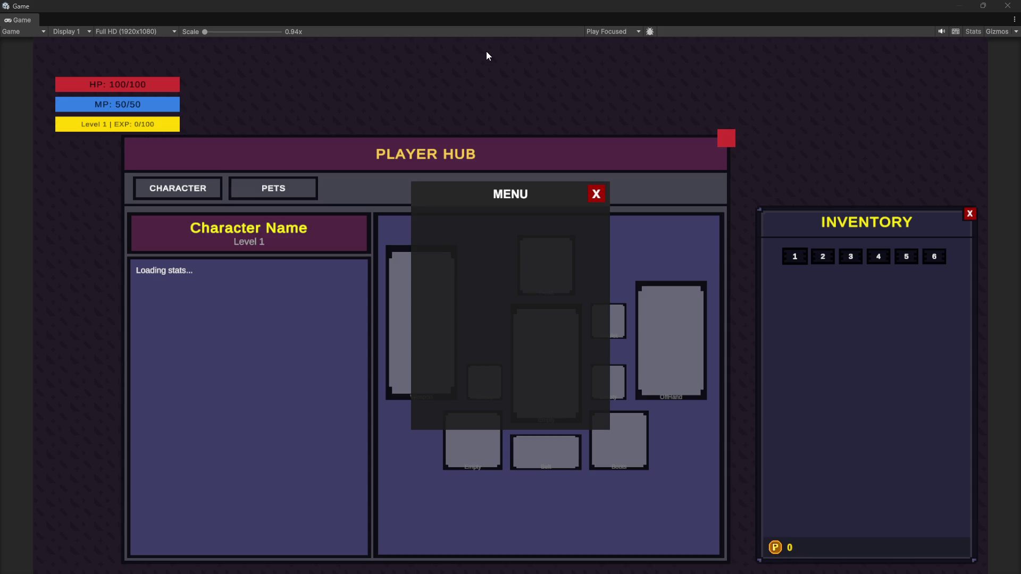
Un-maximize the Game window so the rest of the Unity editor layout is visible again.
scroll(787, 231, up, 10)
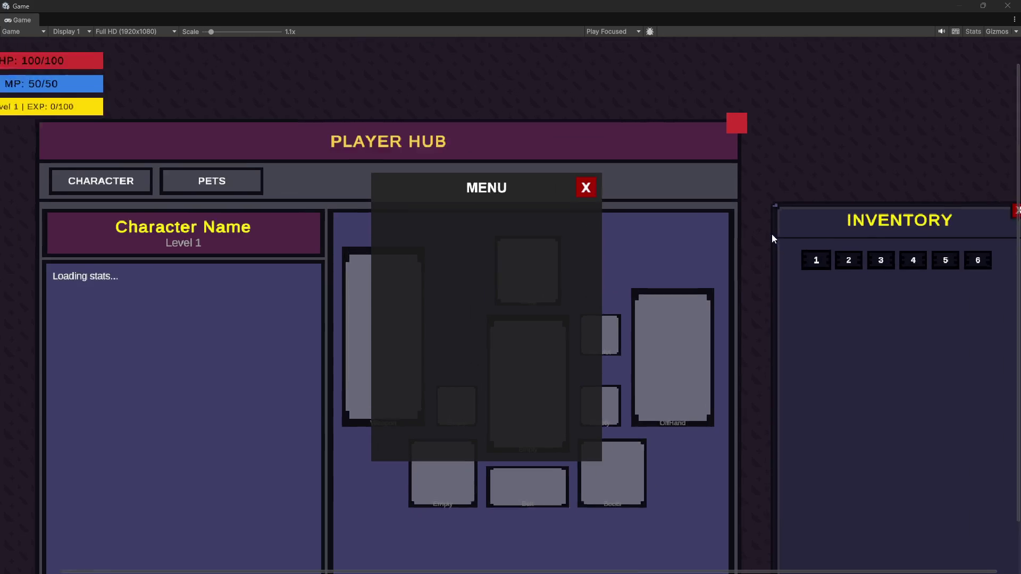
scroll(790, 234, up, 3)
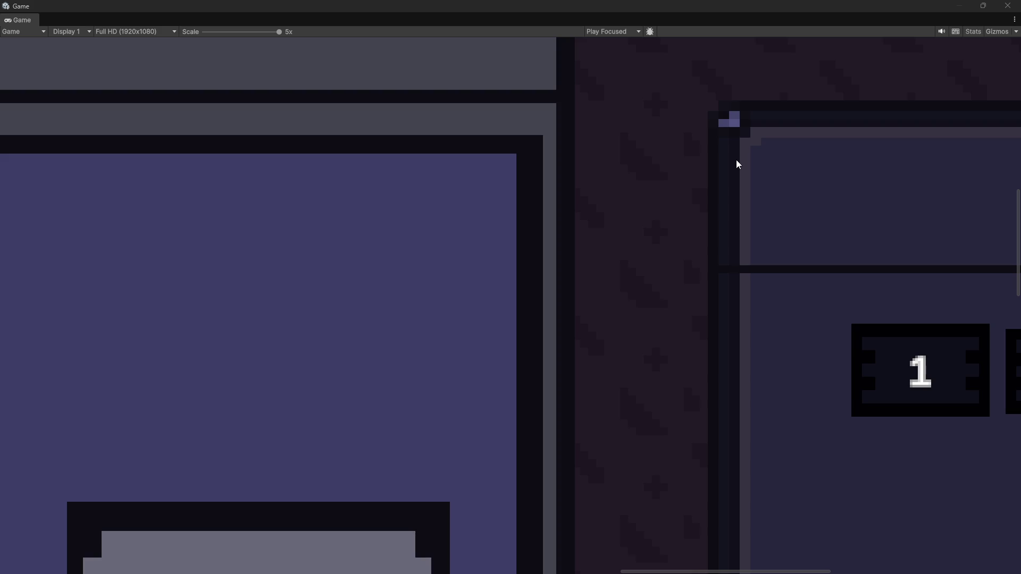
scroll(736, 164, down, 12)
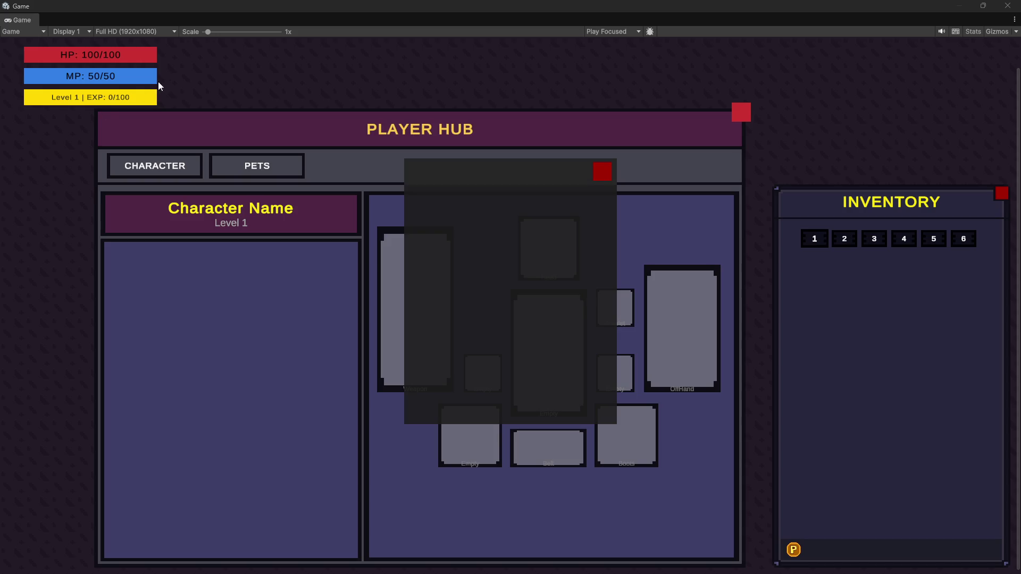
double_click(402, 6)
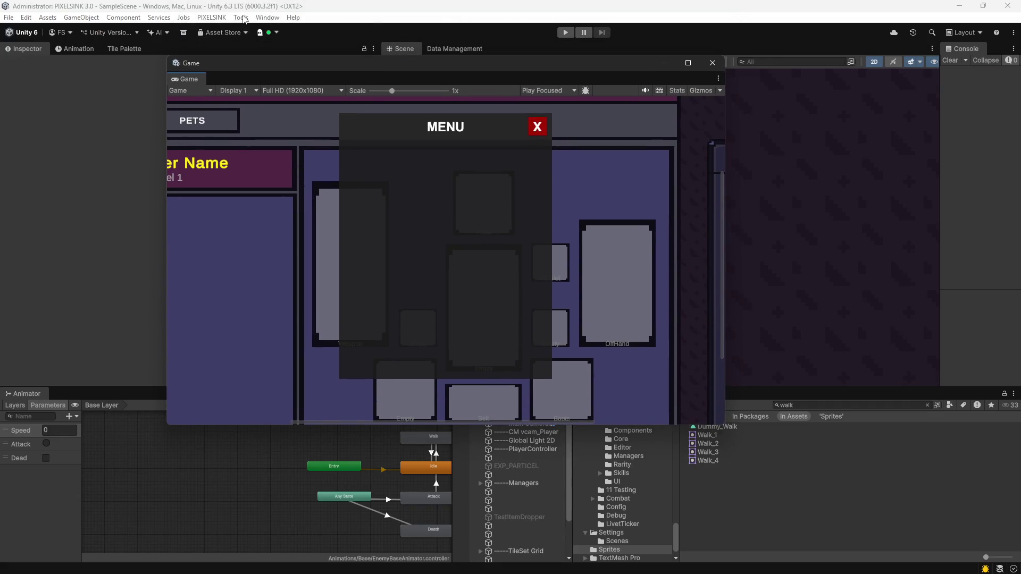
Launch Tools > Enemy Attack Debugger, run Auto Repair, and dismiss the 'No issues found' report.
click(243, 17)
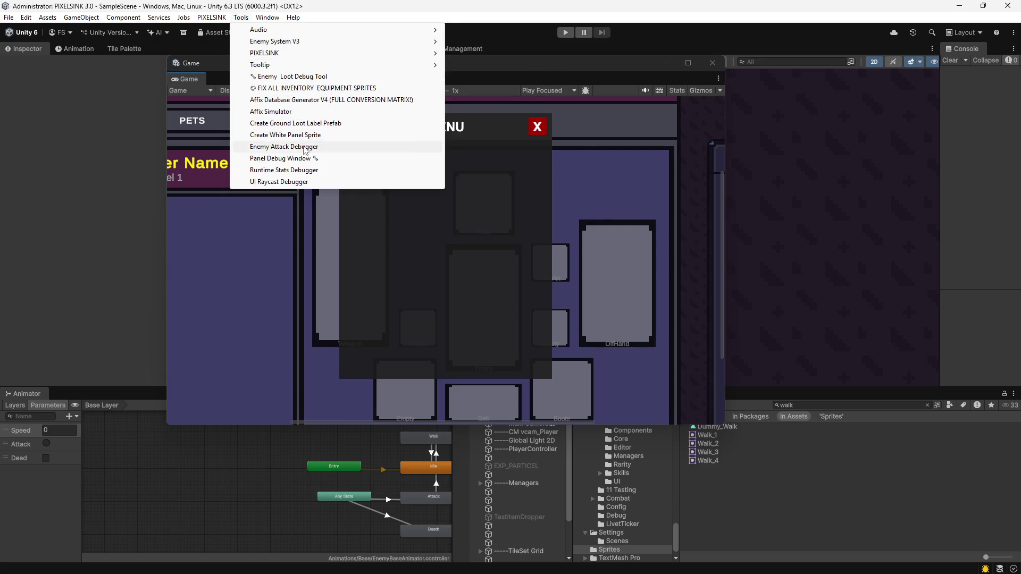
click(298, 147)
mouse_move(407, 140)
mouse_down()
mouse_move(437, 139)
mouse_move(64, 213)
mouse_up()
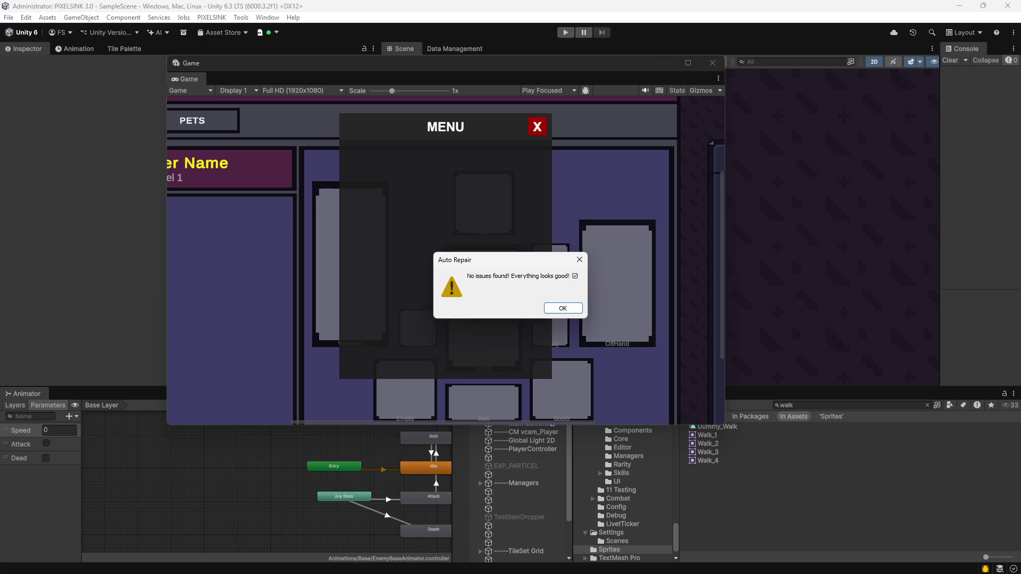
click(564, 309)
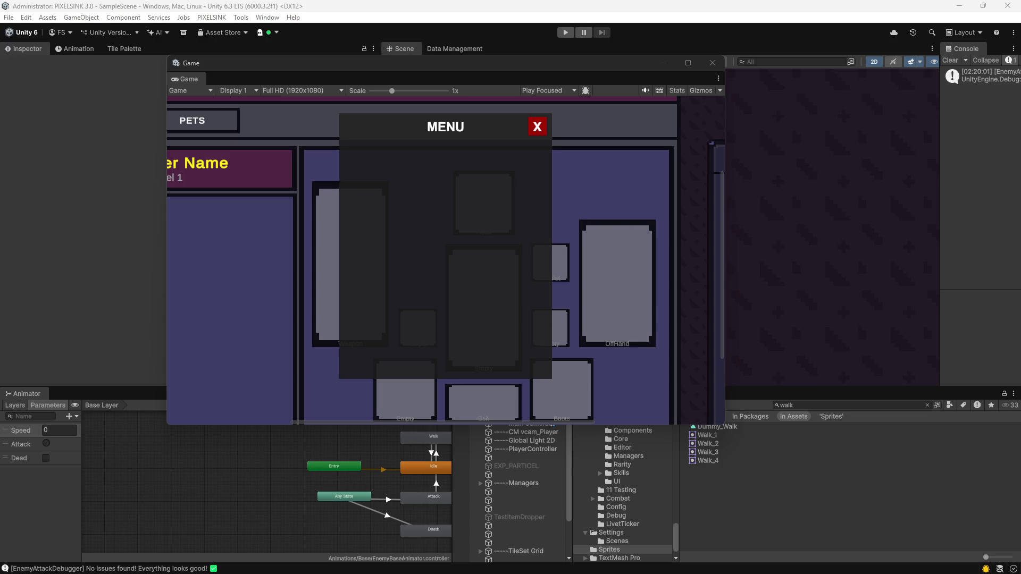